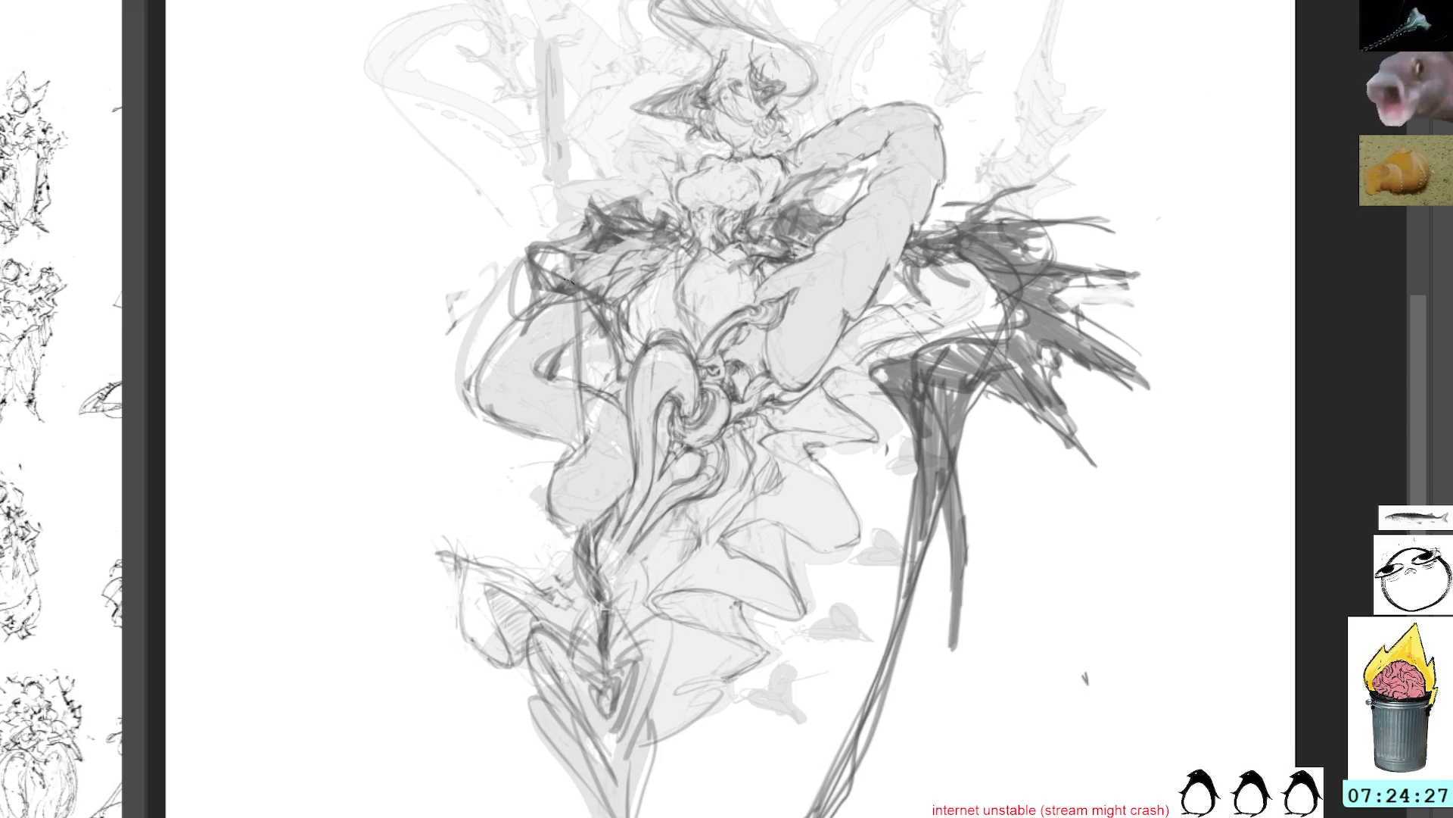
Block in dark jagged strokes and long downward lines on the figure's left wing
mouse_move(522, 306)
left_mouse_down()
mouse_move(486, 251)
mouse_move(498, 267)
mouse_move(461, 291)
mouse_move(556, 318)
left_mouse_up()
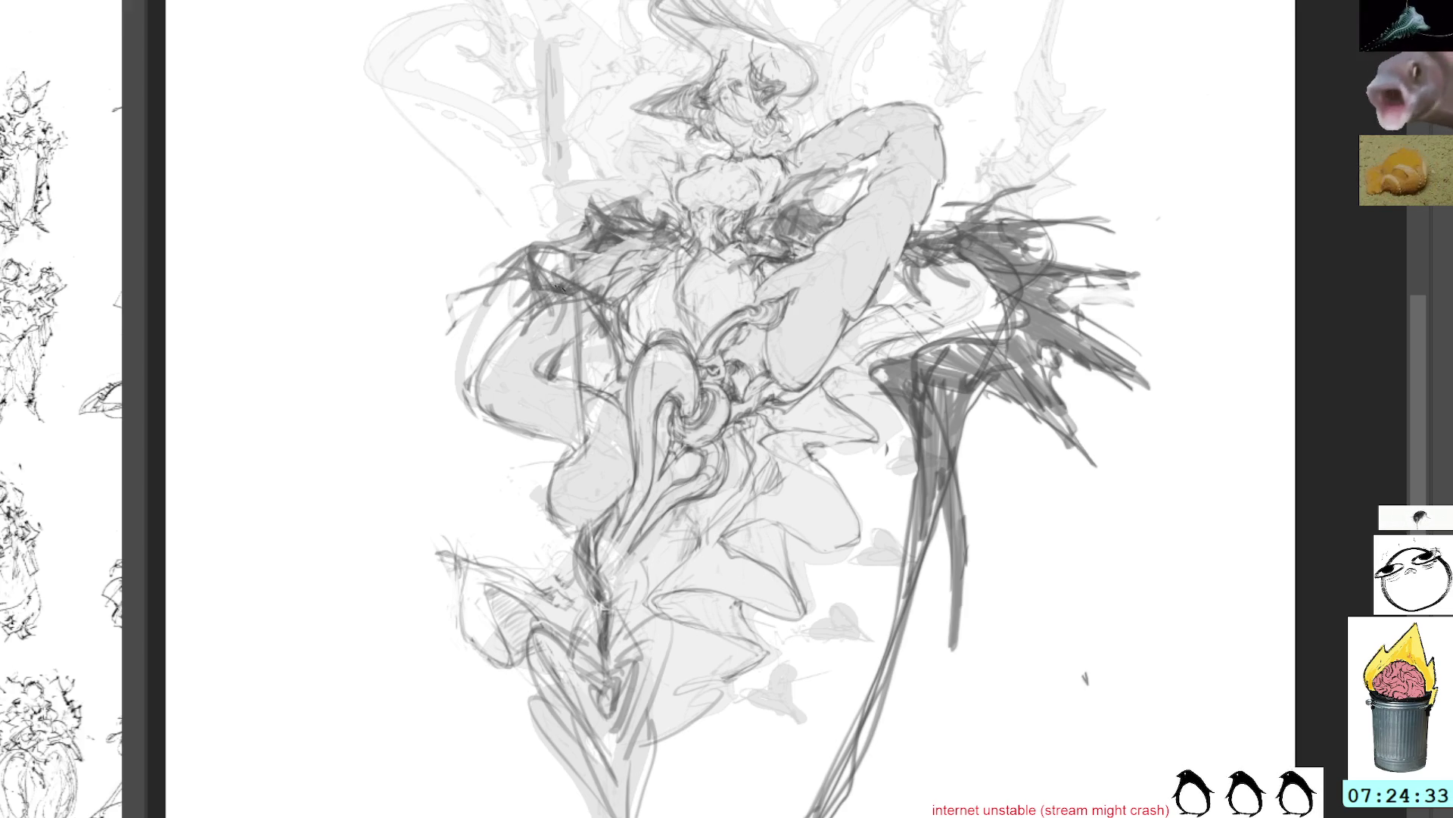
mouse_move(587, 291)
left_mouse_down()
mouse_move(539, 279)
mouse_move(598, 352)
left_mouse_up()
mouse_move(583, 257)
left_mouse_down()
mouse_move(597, 373)
mouse_move(574, 388)
left_mouse_up()
mouse_move(590, 294)
left_mouse_down()
mouse_move(548, 333)
mouse_move(579, 474)
mouse_move(545, 340)
mouse_move(568, 538)
left_mouse_up()
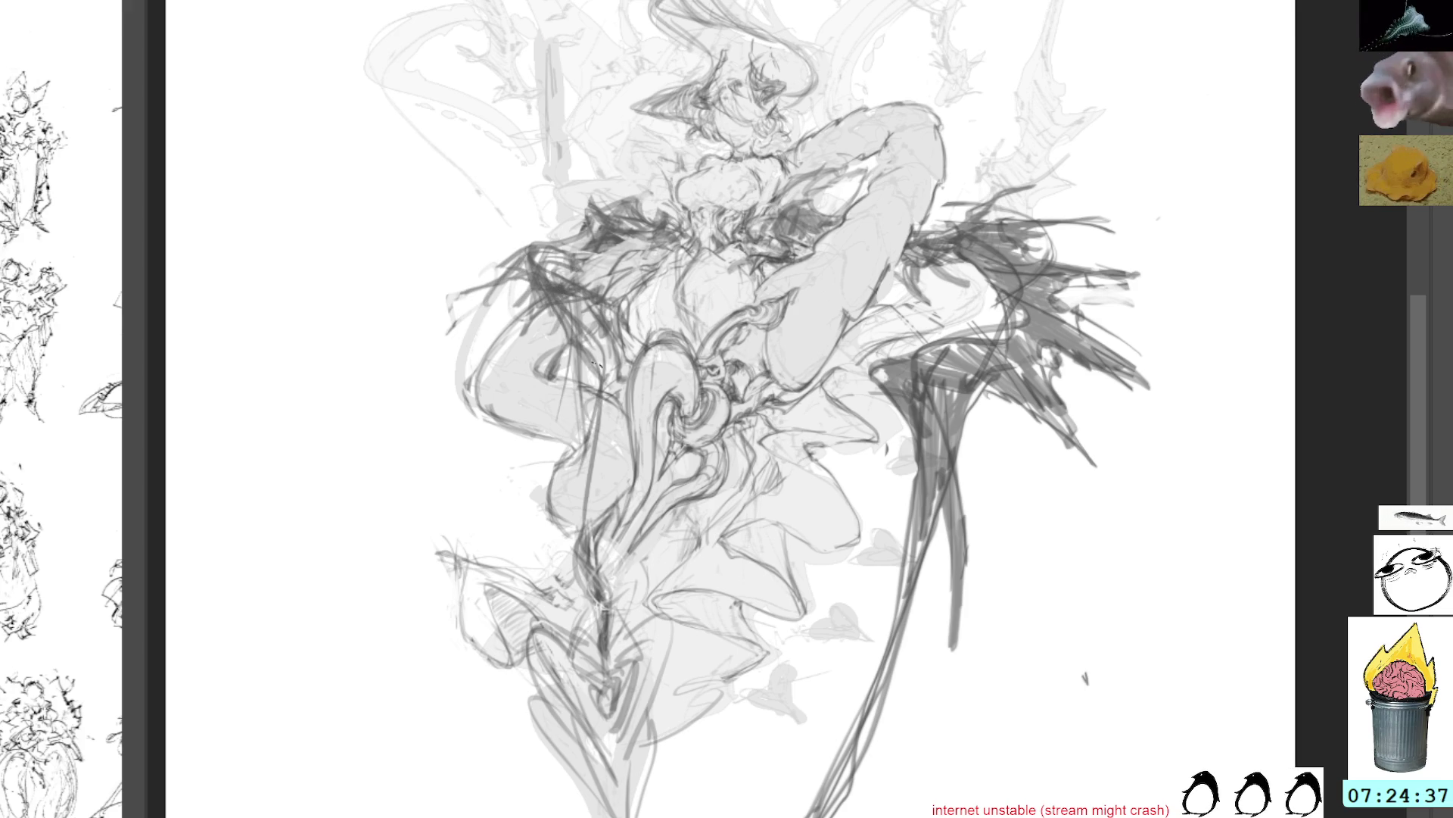
left_click_drag(604, 367, 617, 621)
left_click_drag(605, 340, 551, 522)
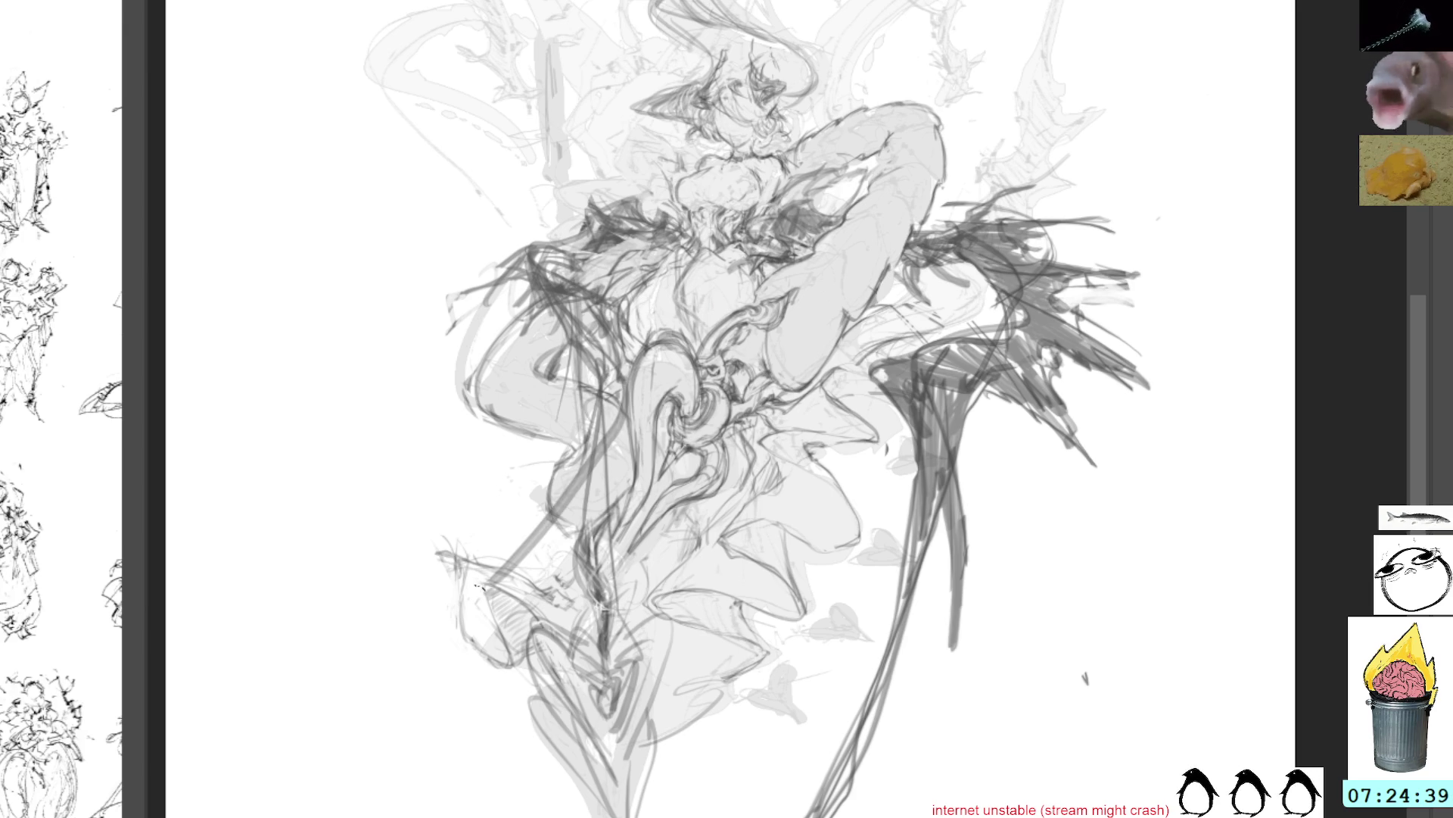
Draw and reinforce a long diagonal spear line running toward the lower left
left_click_drag(584, 473, 401, 692)
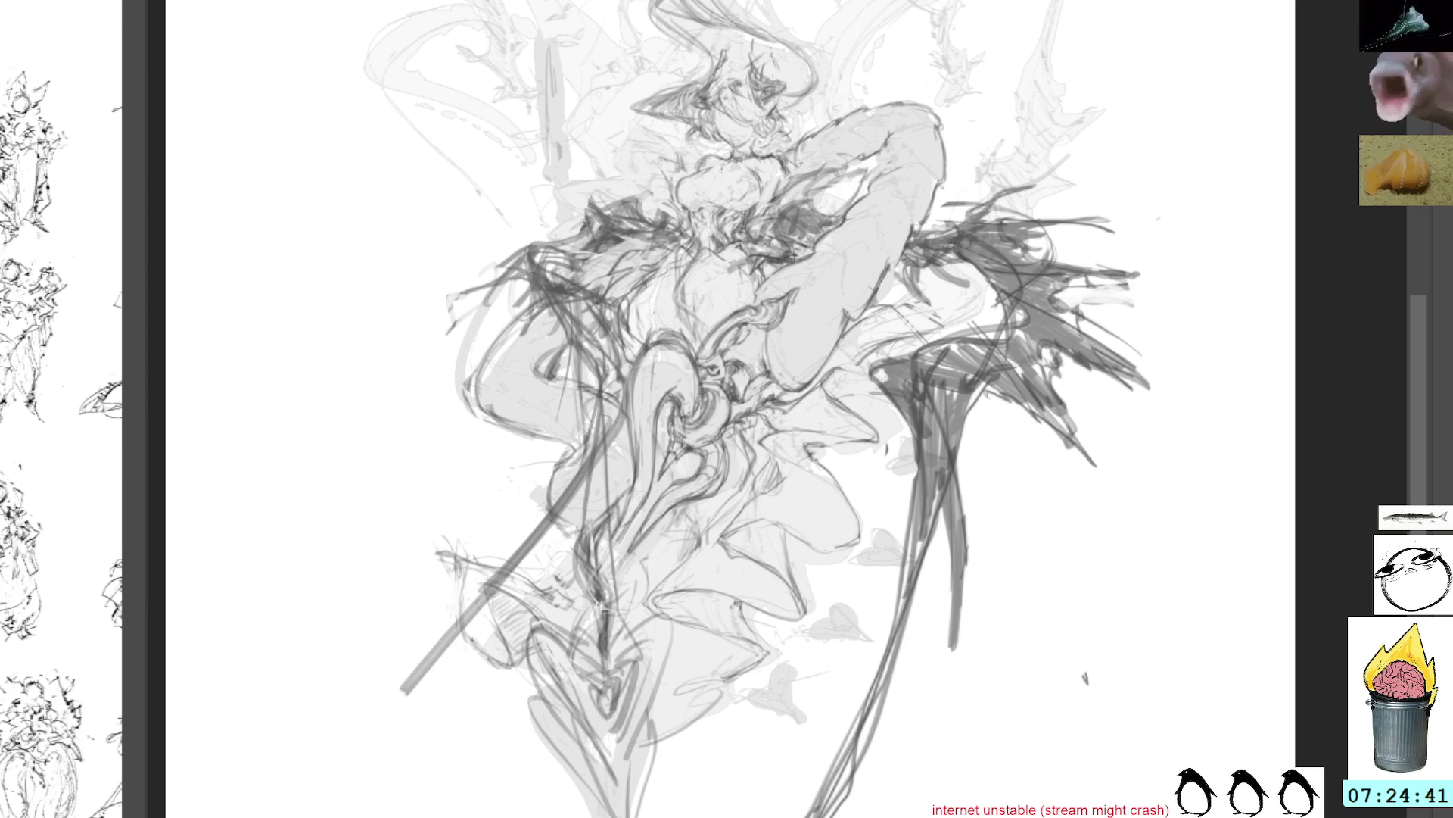
left_click_drag(615, 342, 463, 625)
left_click_drag(545, 511, 462, 627)
left_click_drag(613, 386, 571, 492)
mouse_move(583, 466)
left_mouse_down()
mouse_move(439, 655)
mouse_move(594, 377)
mouse_move(581, 433)
left_mouse_up()
mouse_move(484, 405)
left_mouse_down()
mouse_move(553, 388)
mouse_move(569, 357)
mouse_move(585, 388)
mouse_move(599, 364)
mouse_move(613, 391)
mouse_move(575, 432)
mouse_move(589, 424)
mouse_move(598, 356)
mouse_move(629, 356)
mouse_move(551, 269)
mouse_move(606, 254)
mouse_move(636, 234)
mouse_move(583, 250)
mouse_move(651, 209)
left_mouse_up()
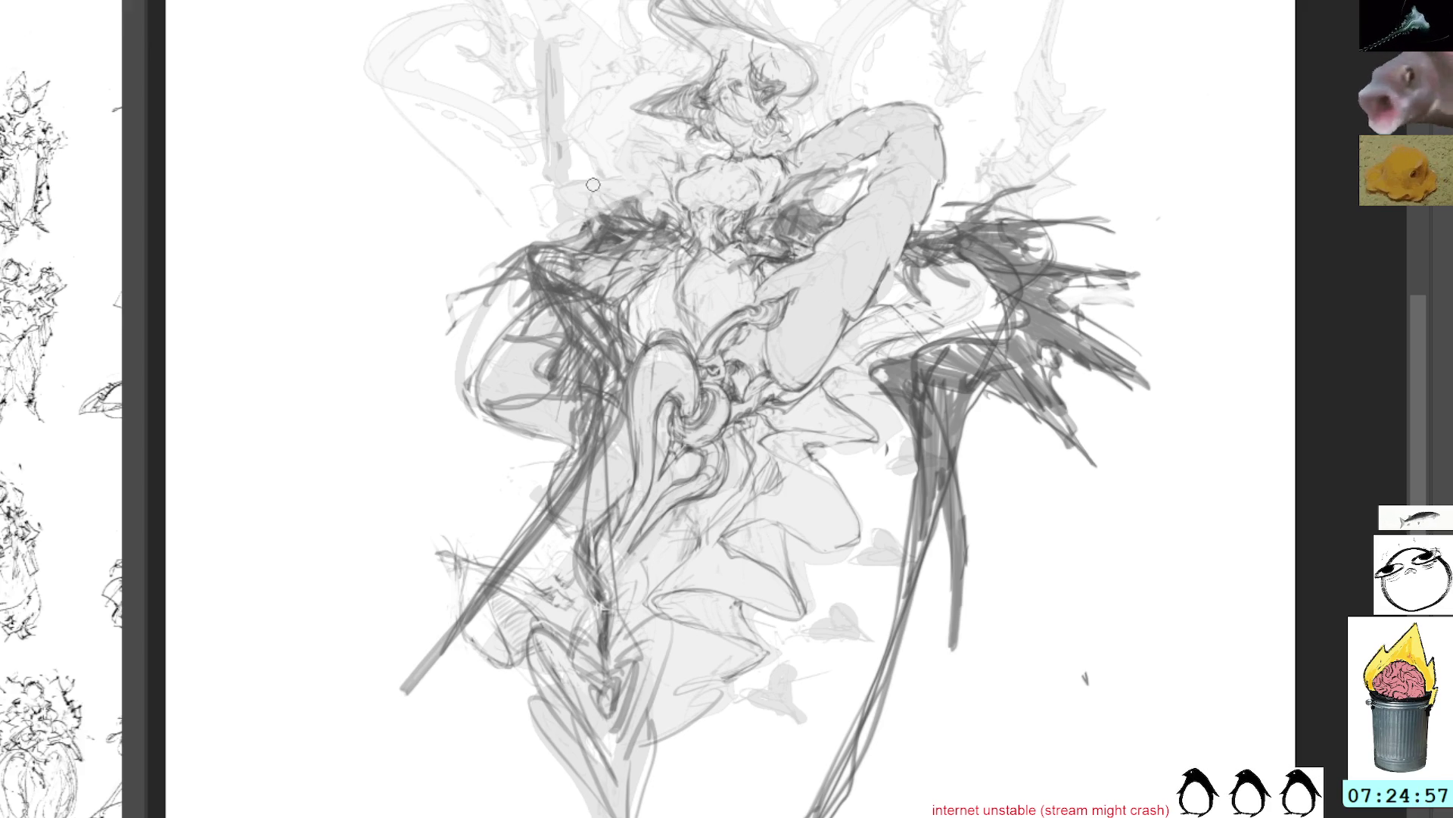
key("l")
left_click_drag(538, 310, 534, 303)
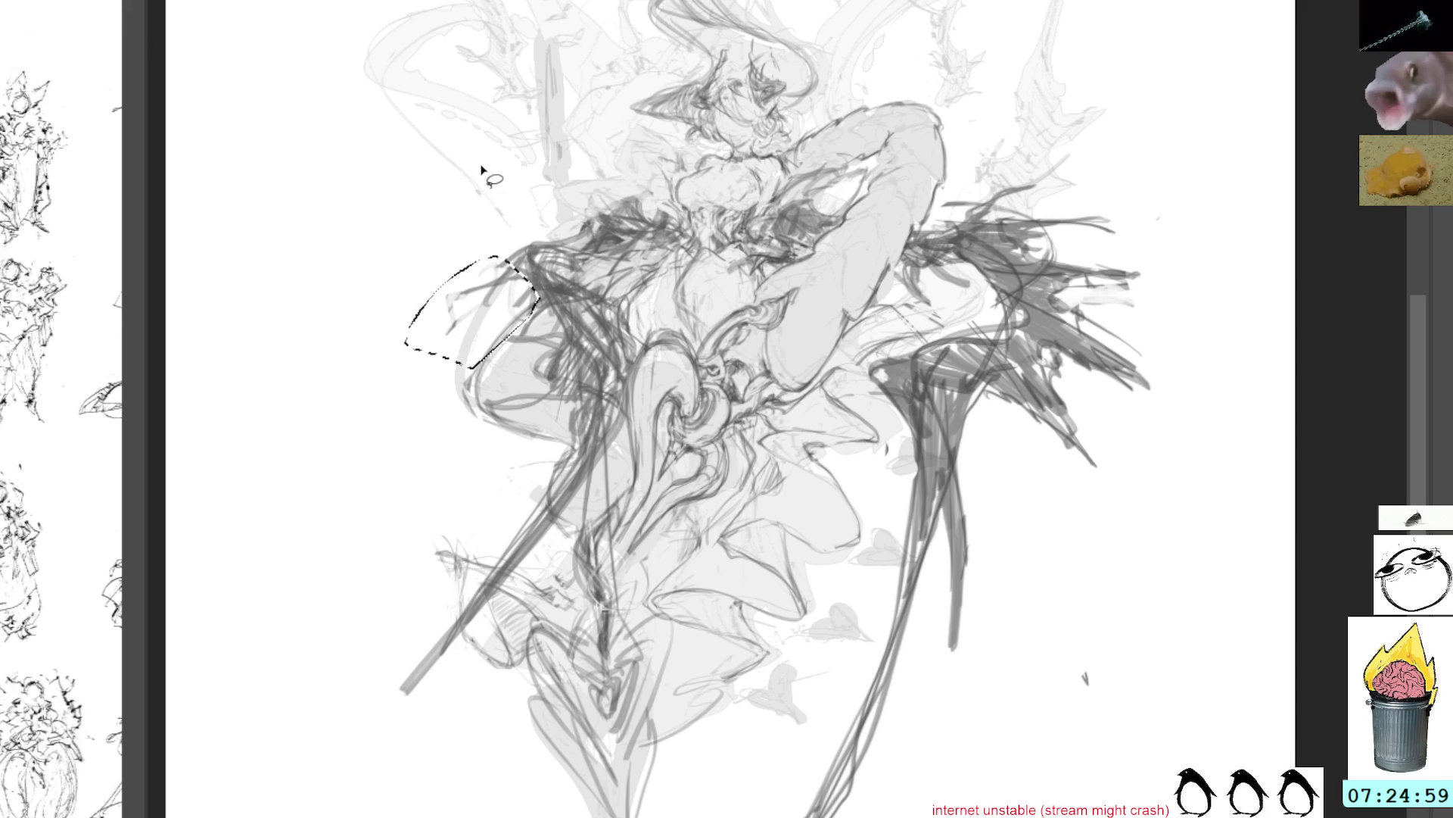
key("ctrl+d")
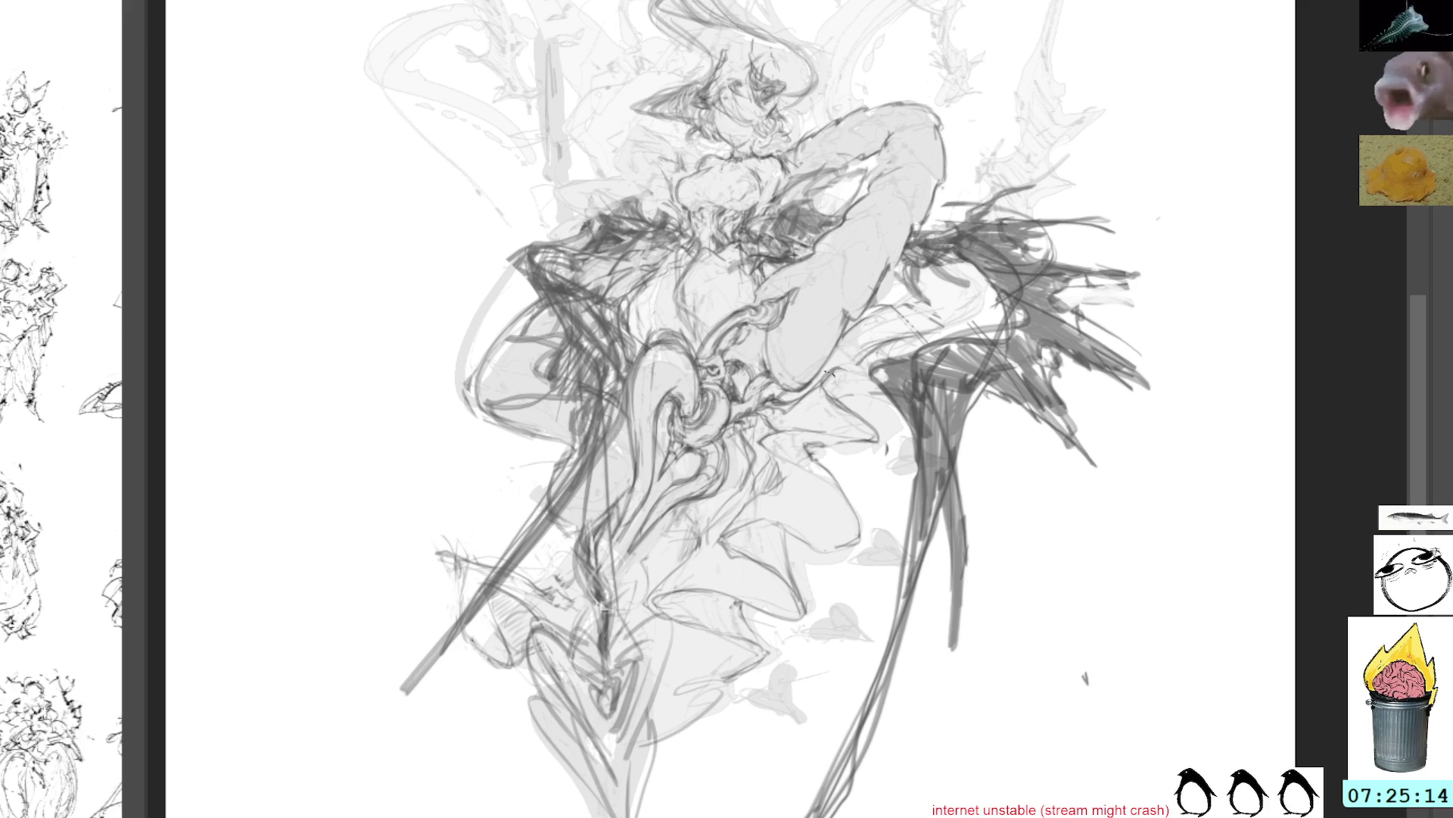
Sketch thin dark vertical strokes and short marks through the lower right wing to the canvas bottom
mouse_move(875, 442)
left_mouse_down()
mouse_move(874, 519)
mouse_move(878, 492)
mouse_move(870, 513)
mouse_move(901, 484)
mouse_move(938, 816)
left_mouse_up()
left_click_drag(922, 526, 942, 816)
mouse_move(939, 723)
left_mouse_down()
mouse_move(933, 816)
mouse_move(960, 674)
mouse_move(936, 626)
left_mouse_up()
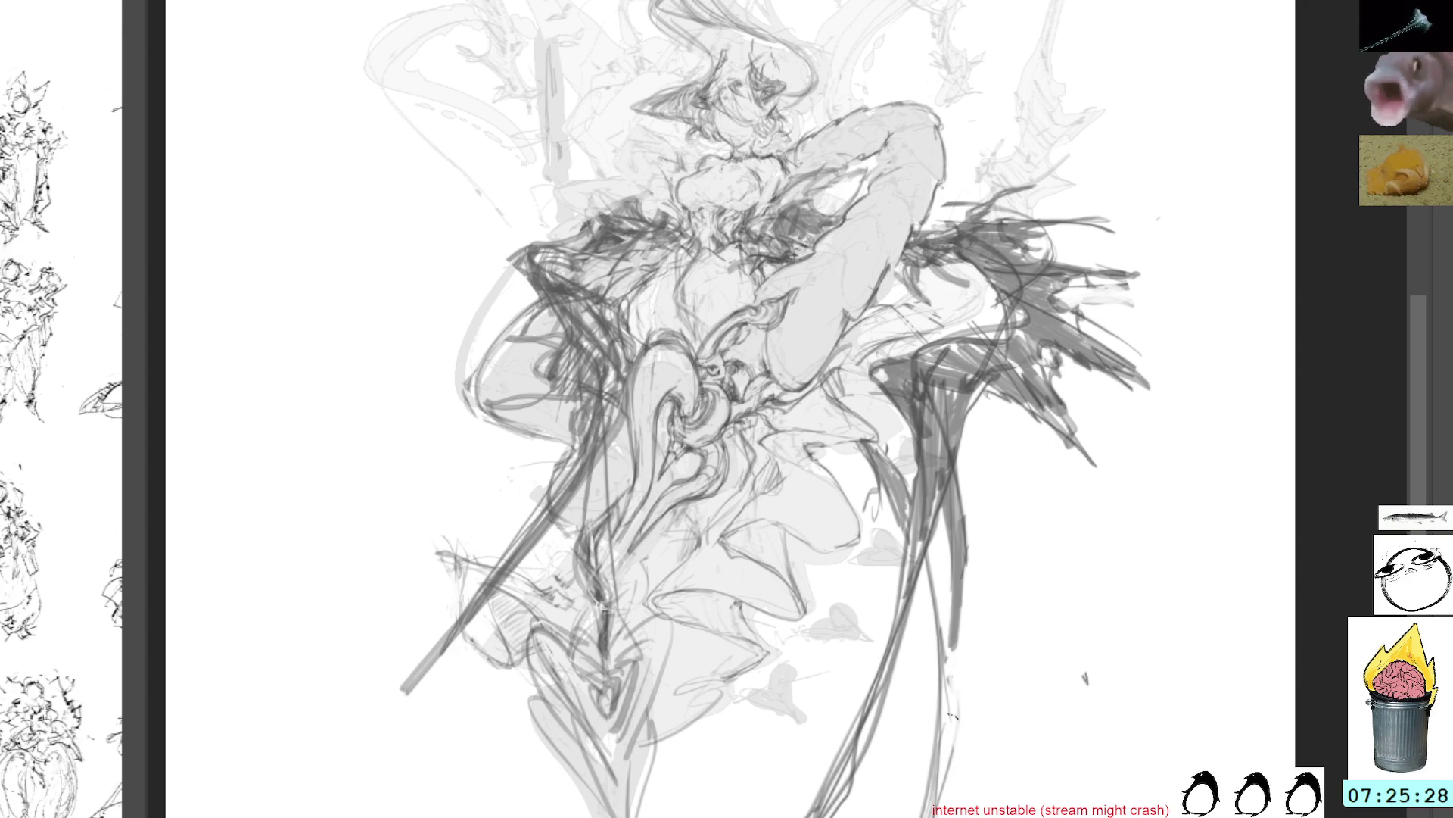
mouse_move(955, 729)
left_mouse_down()
mouse_move(927, 522)
mouse_move(992, 673)
left_mouse_up()
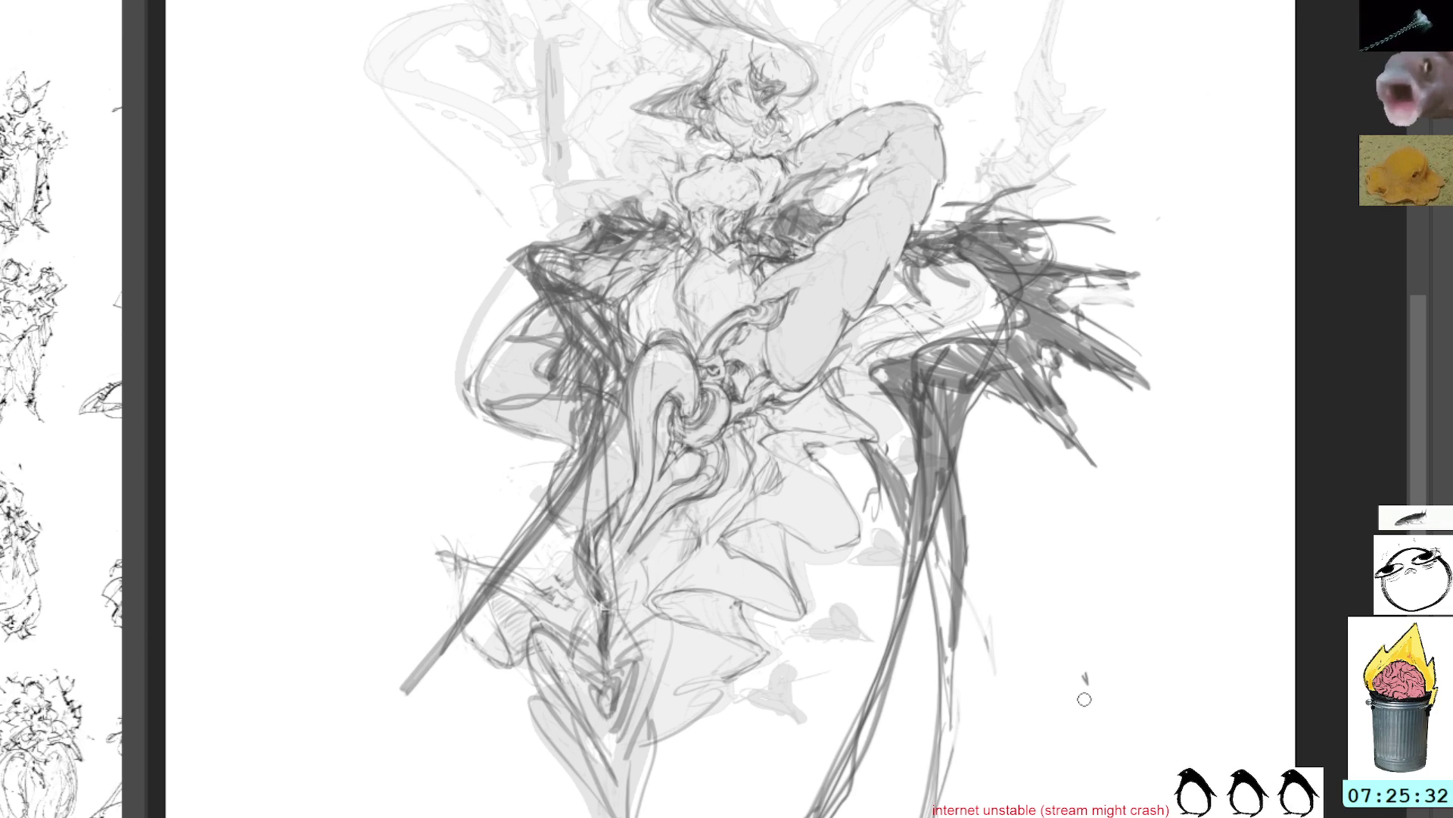
mouse_move(941, 513)
left_mouse_down()
mouse_move(946, 591)
mouse_move(1026, 621)
mouse_move(978, 535)
left_mouse_up()
mouse_move(961, 465)
left_mouse_down()
mouse_move(1011, 513)
mouse_move(998, 492)
left_mouse_up()
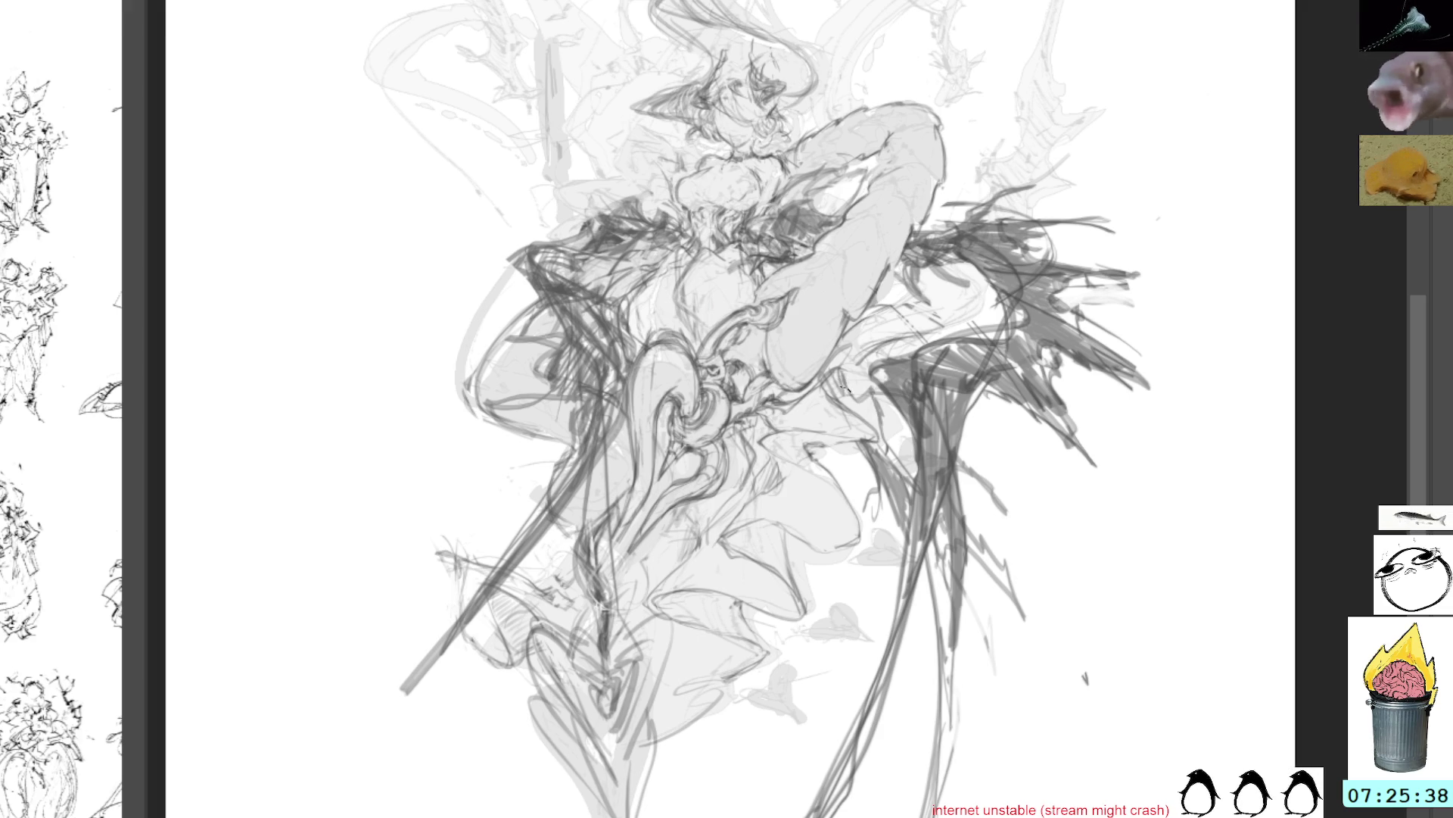
left_click_drag(863, 409, 905, 507)
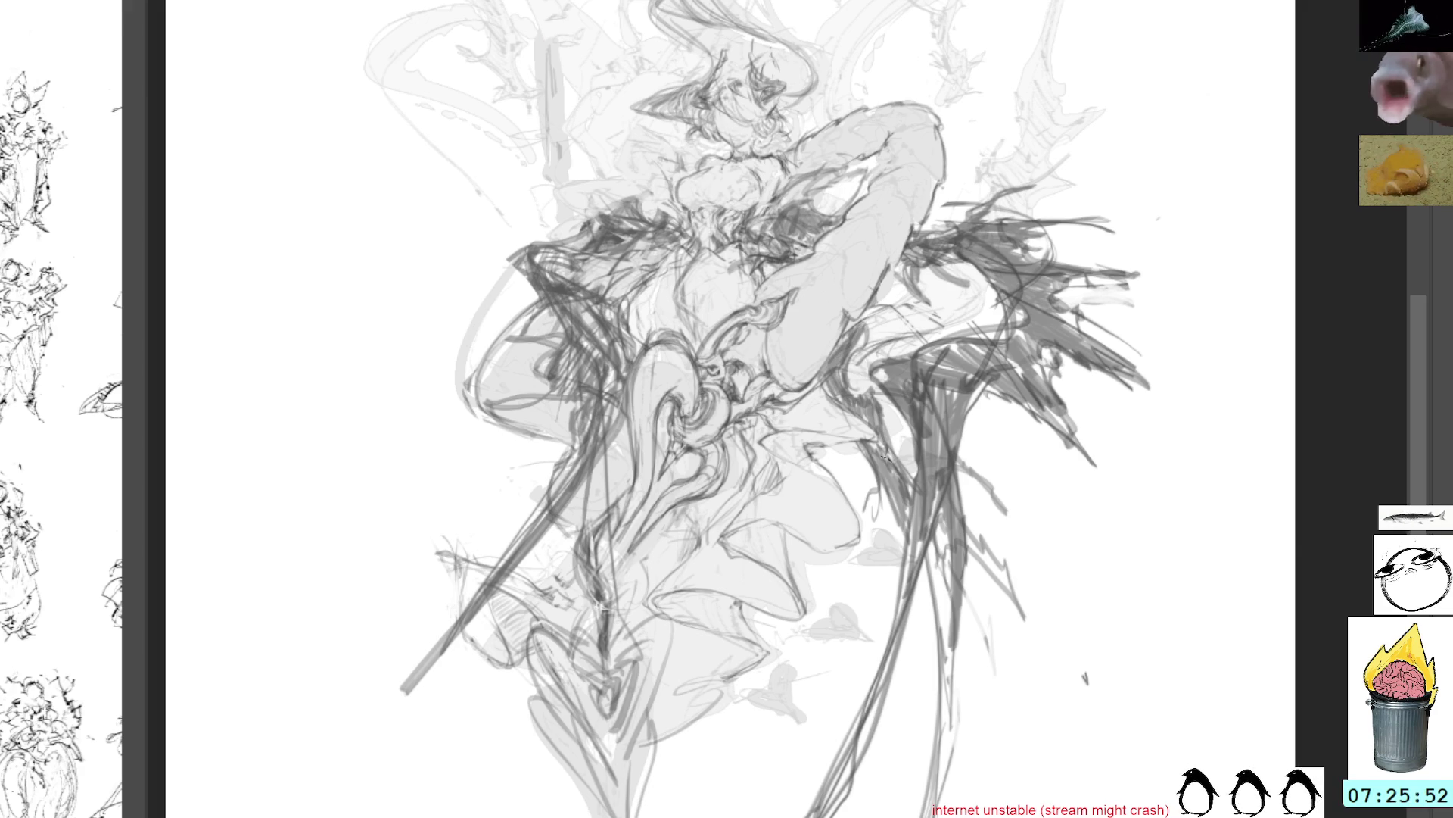
Darken the lines of the lower right wing with heavy pencil strokes
left_click_drag(929, 682, 928, 575)
mouse_move(931, 629)
left_mouse_down()
mouse_move(930, 808)
mouse_move(937, 545)
mouse_move(946, 713)
left_mouse_up()
left_click_drag(945, 563, 939, 797)
left_click_drag(946, 653, 930, 815)
mouse_move(942, 609)
left_mouse_down()
mouse_move(937, 522)
mouse_move(1013, 598)
left_mouse_up()
left_click_drag(992, 544, 1014, 597)
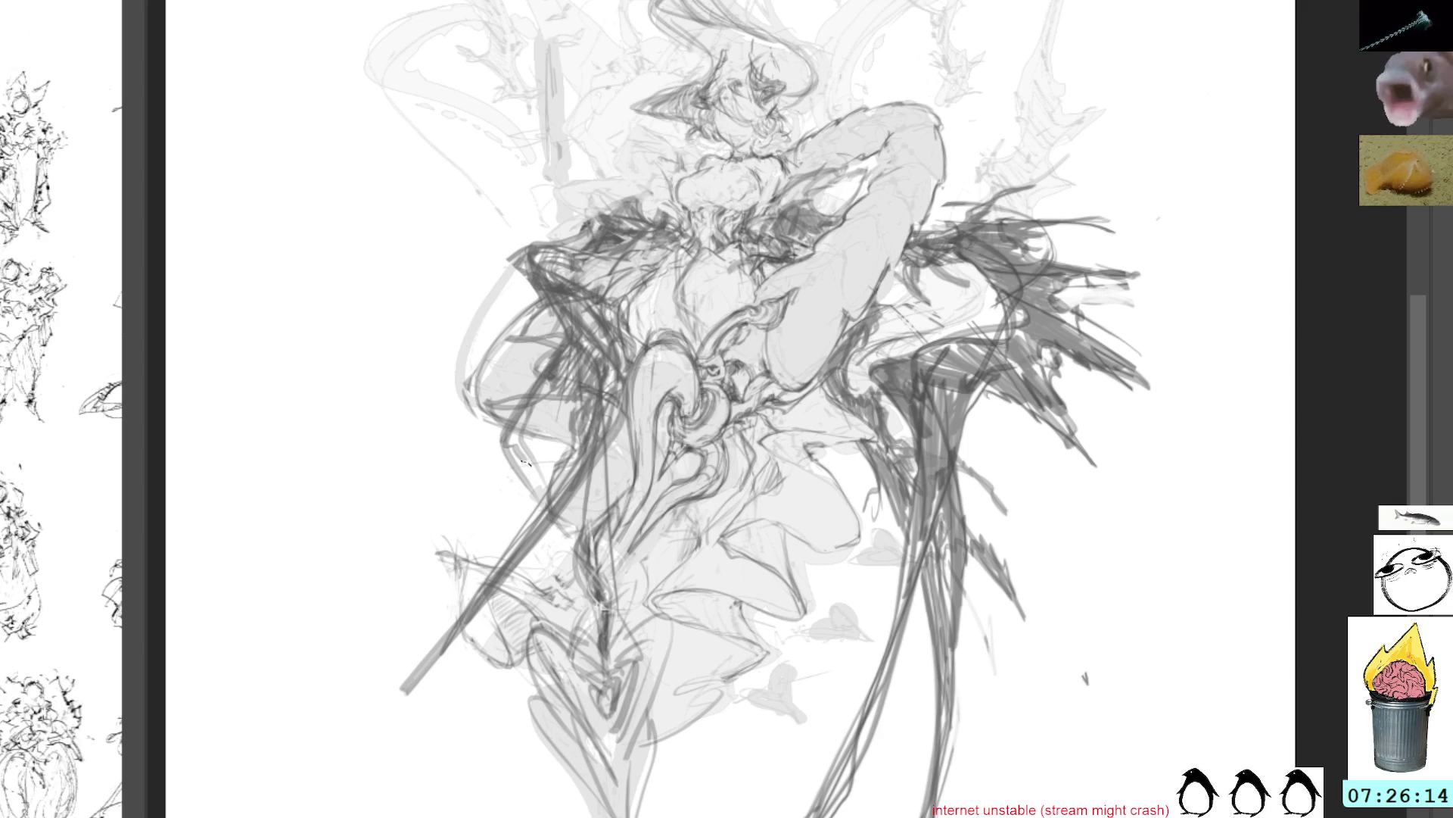
Paint light grey over the left thigh and hip to soften the dark linework
left_click_drag(541, 378, 514, 484)
left_click_drag(560, 348, 503, 439)
mouse_move(541, 354)
left_mouse_down()
mouse_move(556, 409)
mouse_move(519, 470)
left_mouse_up()
mouse_move(560, 349)
left_mouse_down()
mouse_move(514, 431)
mouse_move(503, 413)
mouse_move(484, 443)
mouse_move(518, 485)
left_mouse_up()
mouse_move(532, 395)
left_mouse_down()
mouse_move(530, 477)
mouse_move(546, 471)
mouse_move(536, 413)
mouse_move(530, 458)
left_mouse_up()
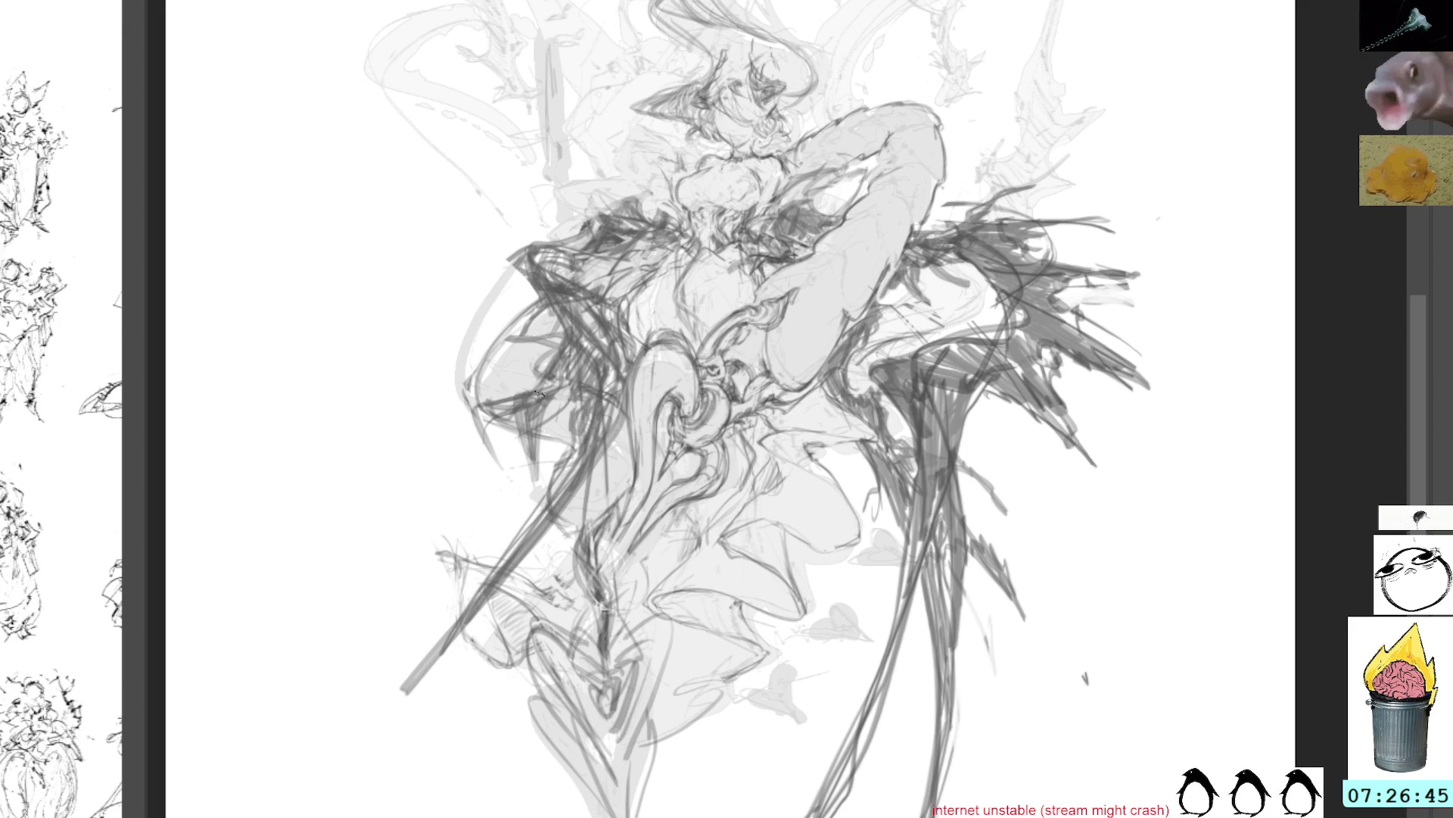
mouse_move(492, 380)
left_mouse_down()
mouse_move(522, 424)
mouse_move(560, 337)
mouse_move(534, 427)
mouse_move(556, 390)
mouse_move(551, 415)
mouse_move(492, 492)
mouse_move(500, 446)
mouse_move(484, 500)
mouse_move(501, 429)
mouse_move(511, 473)
mouse_move(522, 432)
mouse_move(515, 492)
mouse_move(540, 428)
mouse_move(530, 507)
mouse_move(541, 451)
left_mouse_up()
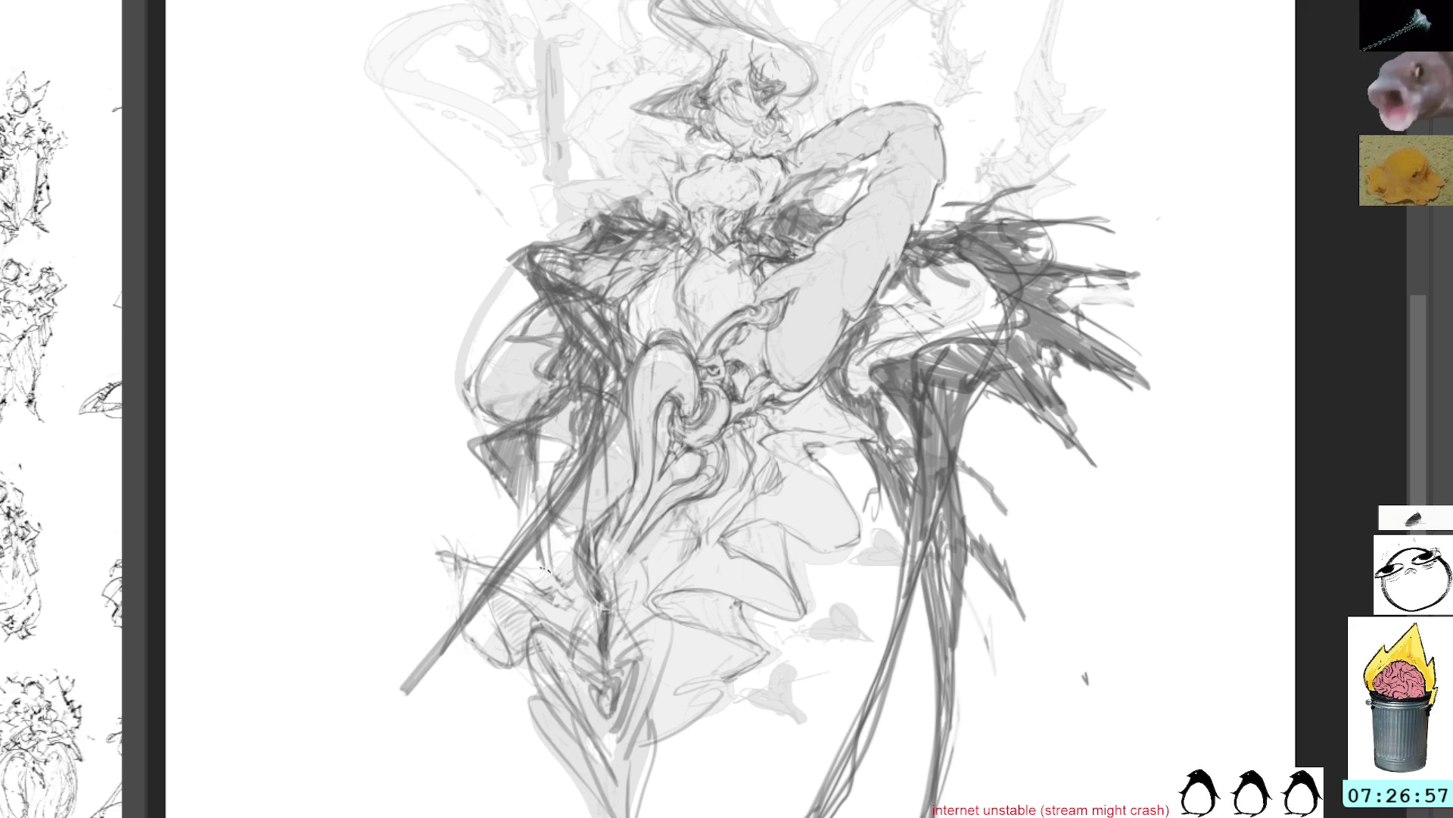
Draw long dark lines down the legs of the lower figure
left_click_drag(715, 411, 739, 258)
left_click_drag(670, 583, 715, 814)
mouse_move(708, 757)
left_mouse_down()
mouse_move(664, 591)
mouse_move(700, 704)
left_mouse_up()
mouse_move(676, 579)
left_mouse_down()
mouse_move(712, 807)
mouse_move(670, 556)
left_mouse_up()
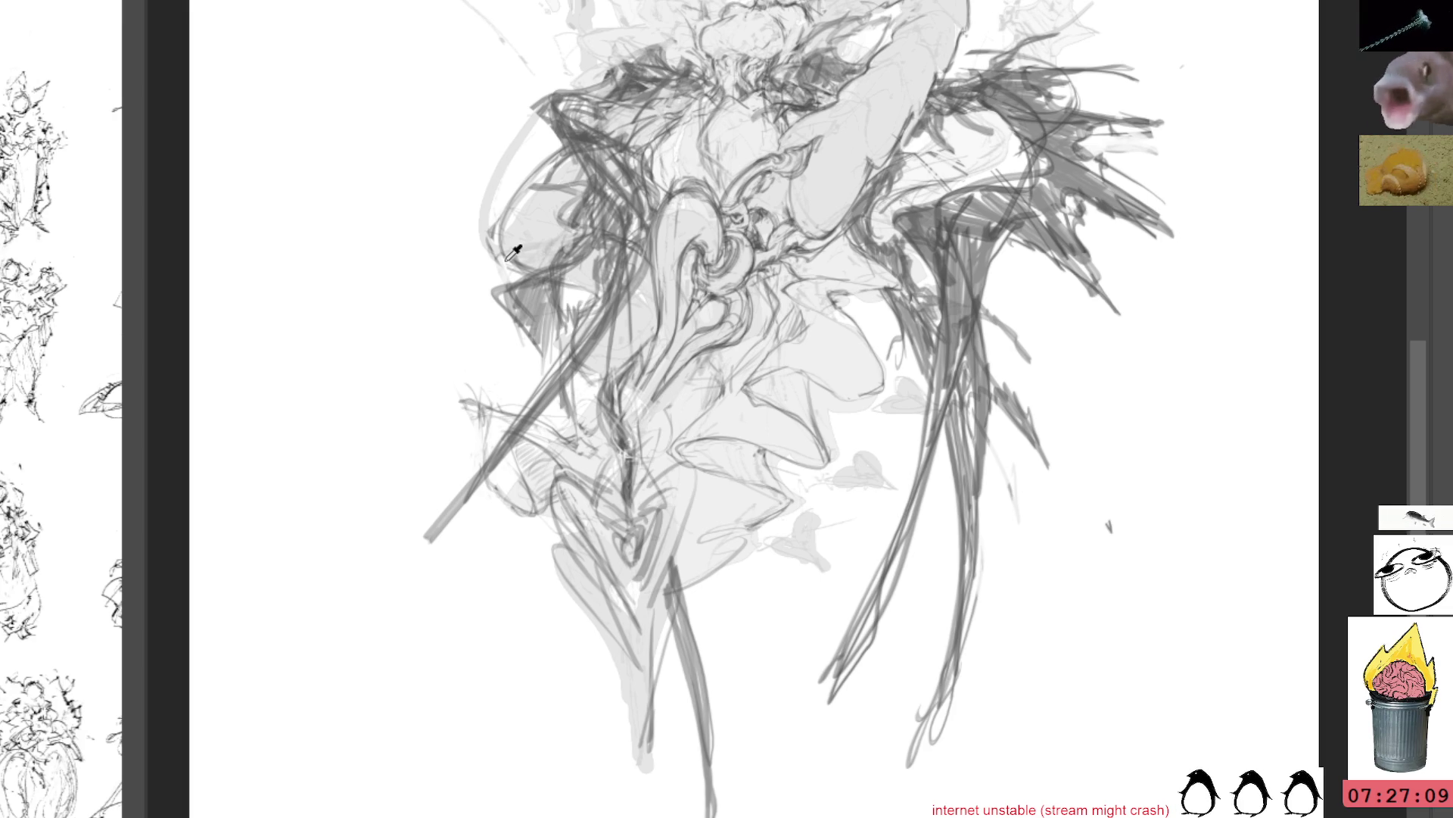
left_click_drag(1006, 44, 941, 233)
Draw and darken a long jagged spike with hatching above the right wing
scroll(941, 233, "up", 5)
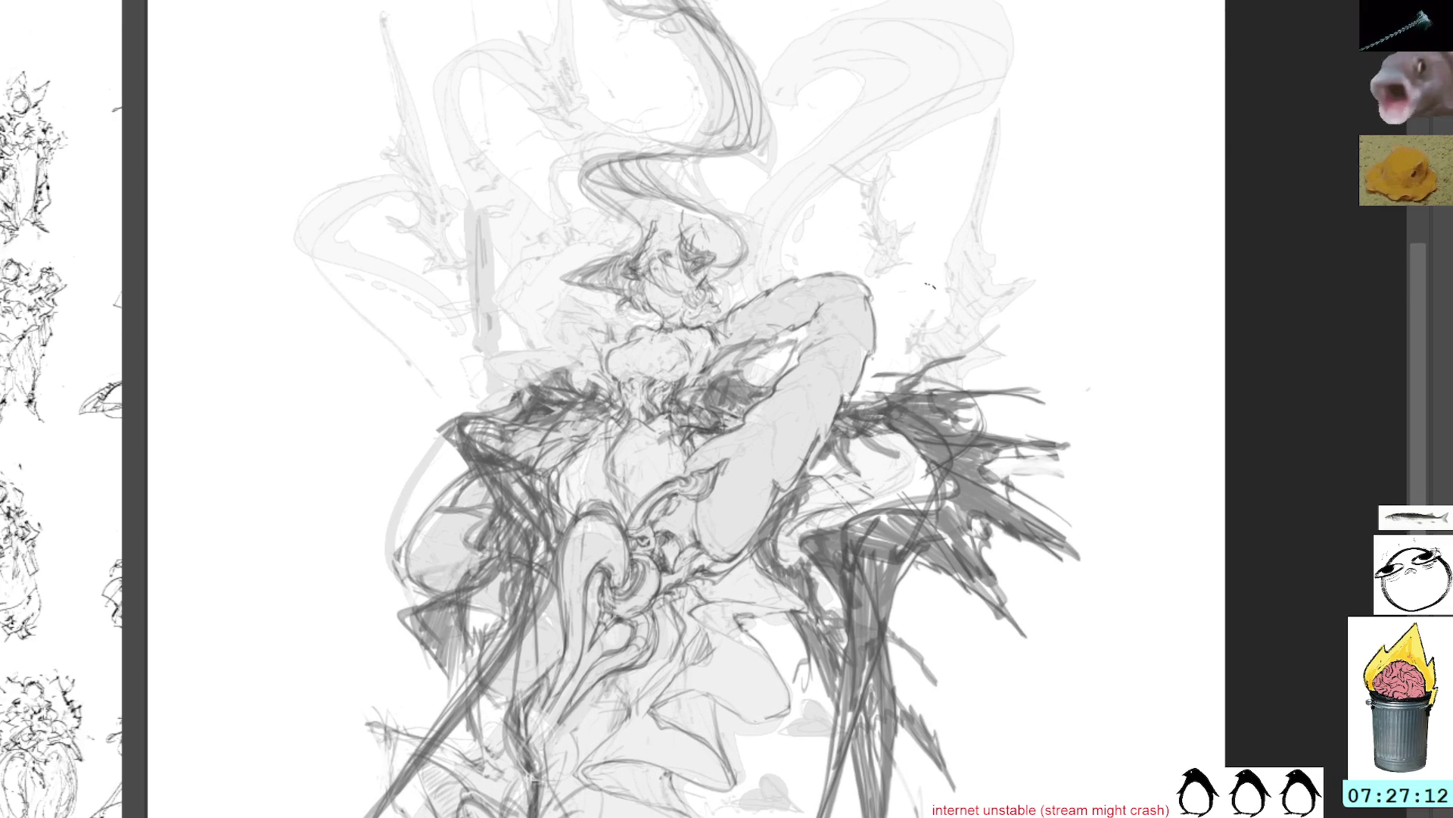
mouse_move(955, 252)
left_mouse_down()
mouse_move(1033, 84)
mouse_move(967, 250)
mouse_move(890, 314)
mouse_move(914, 308)
mouse_move(876, 364)
left_mouse_up()
left_click_drag(909, 316, 883, 363)
mouse_move(931, 276)
left_mouse_down()
mouse_move(897, 355)
mouse_move(975, 258)
mouse_move(1026, 102)
mouse_move(955, 265)
left_mouse_up()
left_click_drag(1023, 131, 984, 227)
left_click_drag(1014, 175, 958, 277)
mouse_move(1013, 235)
left_mouse_down()
mouse_move(914, 355)
mouse_move(892, 350)
mouse_move(869, 372)
left_mouse_up()
Add a tall dark spike left of the head, redoing an undone hatch, and touch up the right wing
mouse_move(597, 331)
left_mouse_down()
mouse_move(561, 340)
mouse_move(585, 312)
mouse_move(568, 344)
mouse_move(556, 284)
mouse_move(569, 326)
left_mouse_up()
key("ctrl+z")
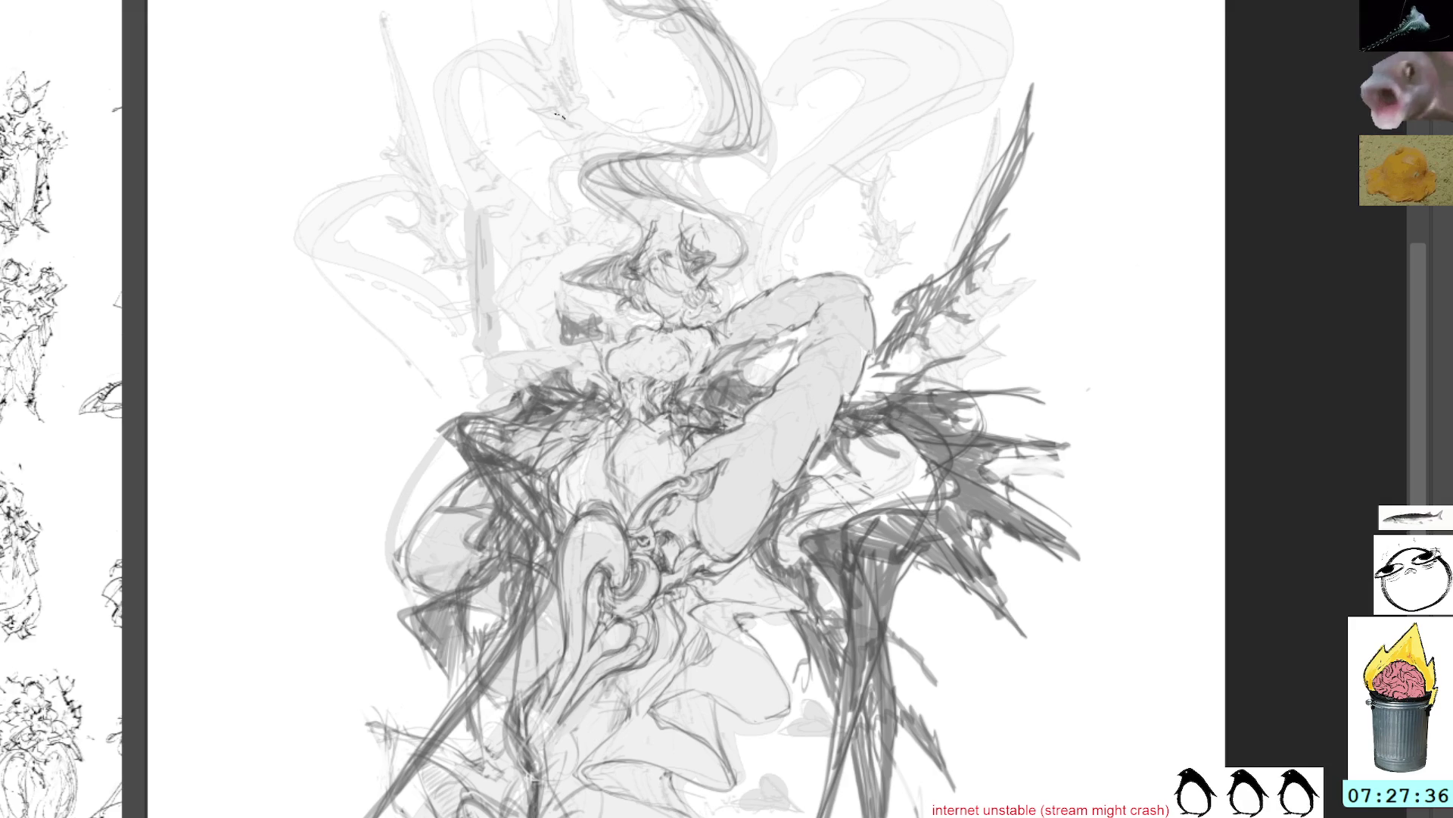
mouse_move(588, 334)
left_mouse_down()
mouse_move(545, 276)
mouse_move(558, 311)
mouse_move(519, 159)
left_mouse_up()
left_click_drag(552, 268, 496, 95)
mouse_move(530, 204)
left_mouse_down()
mouse_move(488, 56)
mouse_move(519, 265)
mouse_move(546, 296)
mouse_move(518, 318)
mouse_move(564, 344)
mouse_move(537, 357)
mouse_move(554, 331)
mouse_move(524, 258)
mouse_move(537, 219)
left_mouse_up()
left_click_drag(559, 306, 548, 259)
left_click_drag(550, 246, 535, 208)
left_click_drag(906, 307, 961, 269)
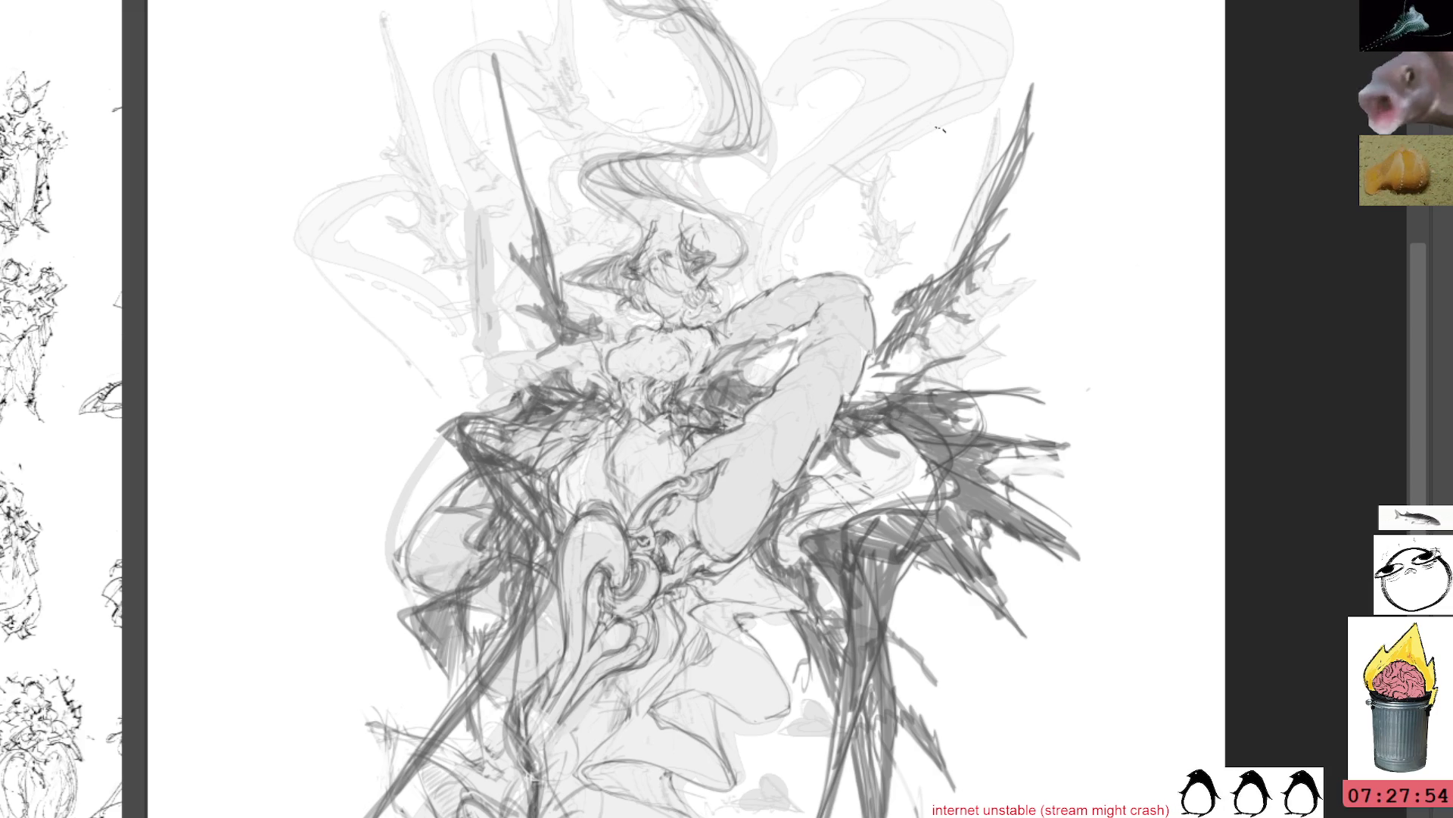
scroll(787, 221, "up", 3)
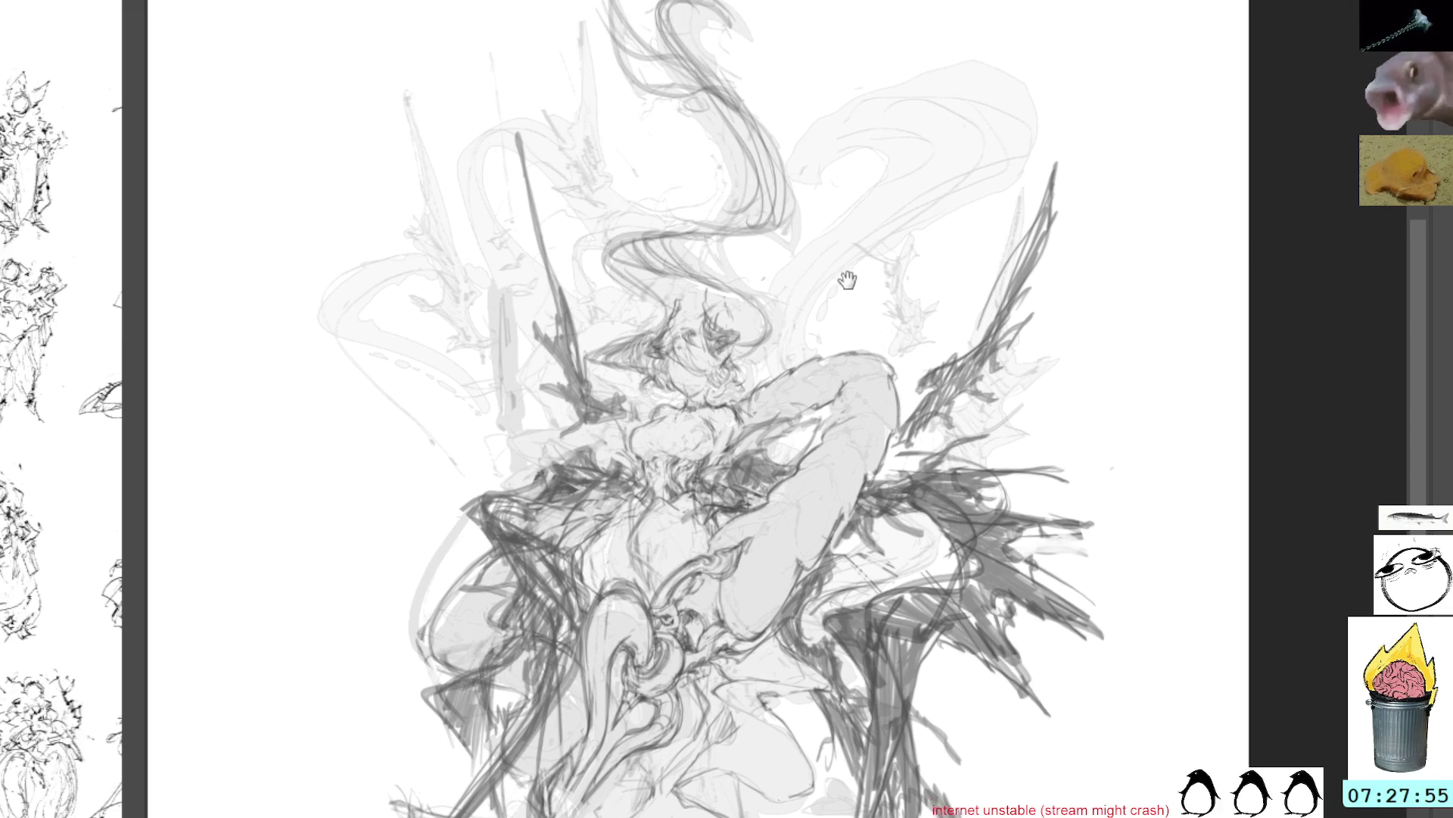
Add short dark pencil marks near the figure's lower left
scroll(895, 169, "down", 4)
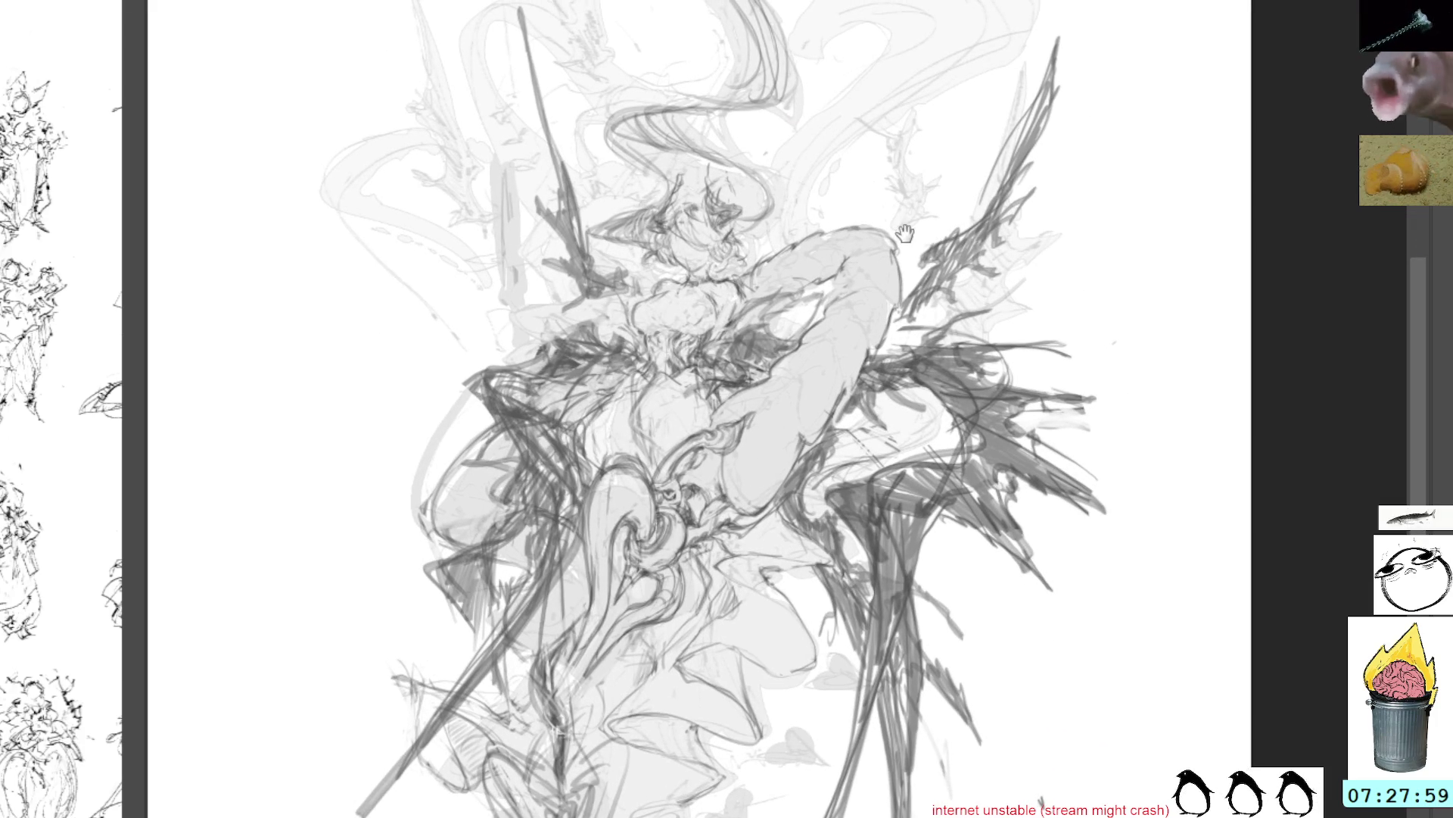
left_click_drag(903, 221, 860, 174)
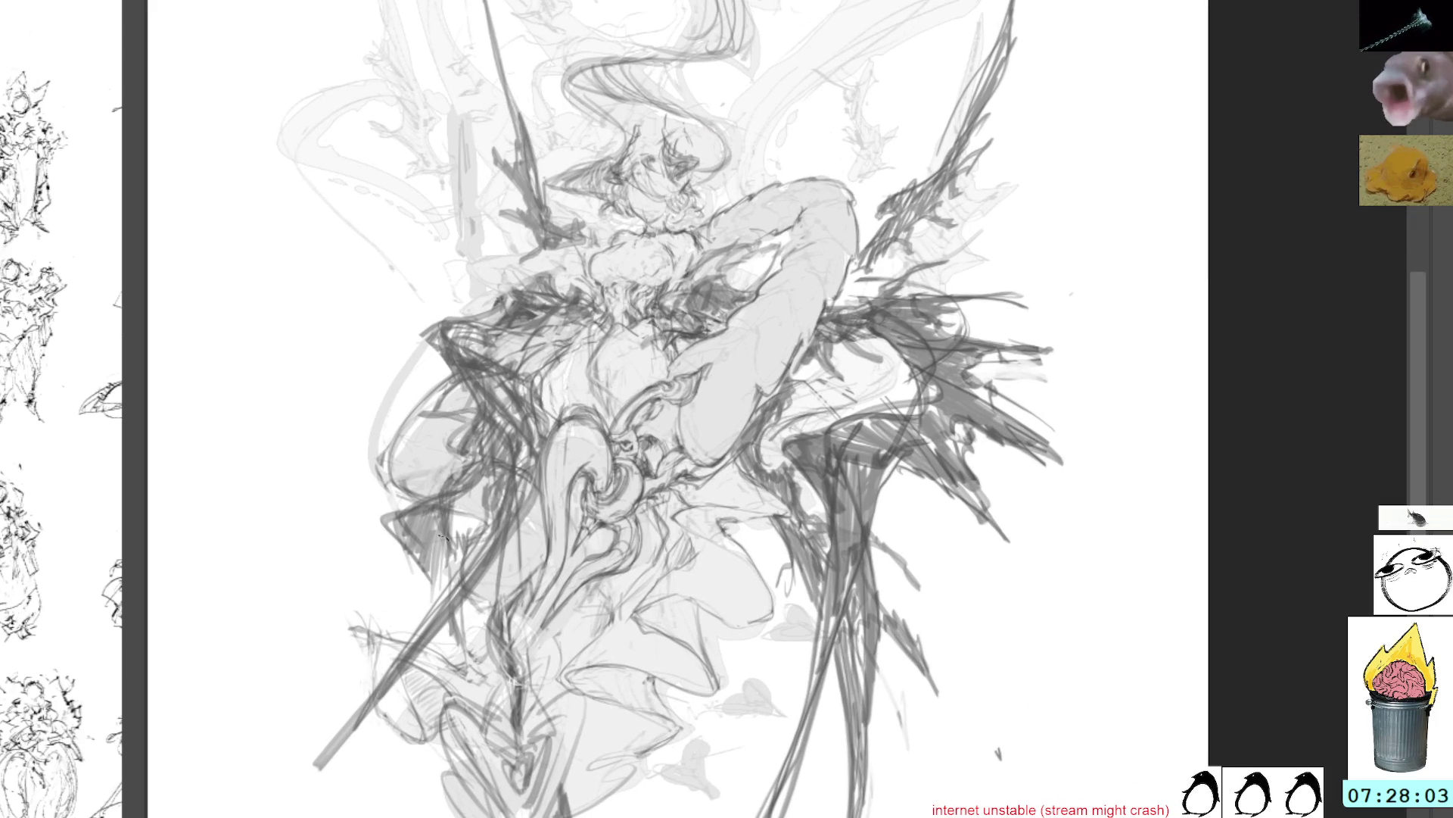
mouse_move(392, 527)
left_mouse_down()
mouse_move(446, 595)
mouse_move(453, 583)
mouse_move(469, 627)
mouse_move(473, 598)
mouse_move(492, 605)
mouse_move(507, 658)
left_mouse_up()
left_click_drag(766, 473, 814, 316)
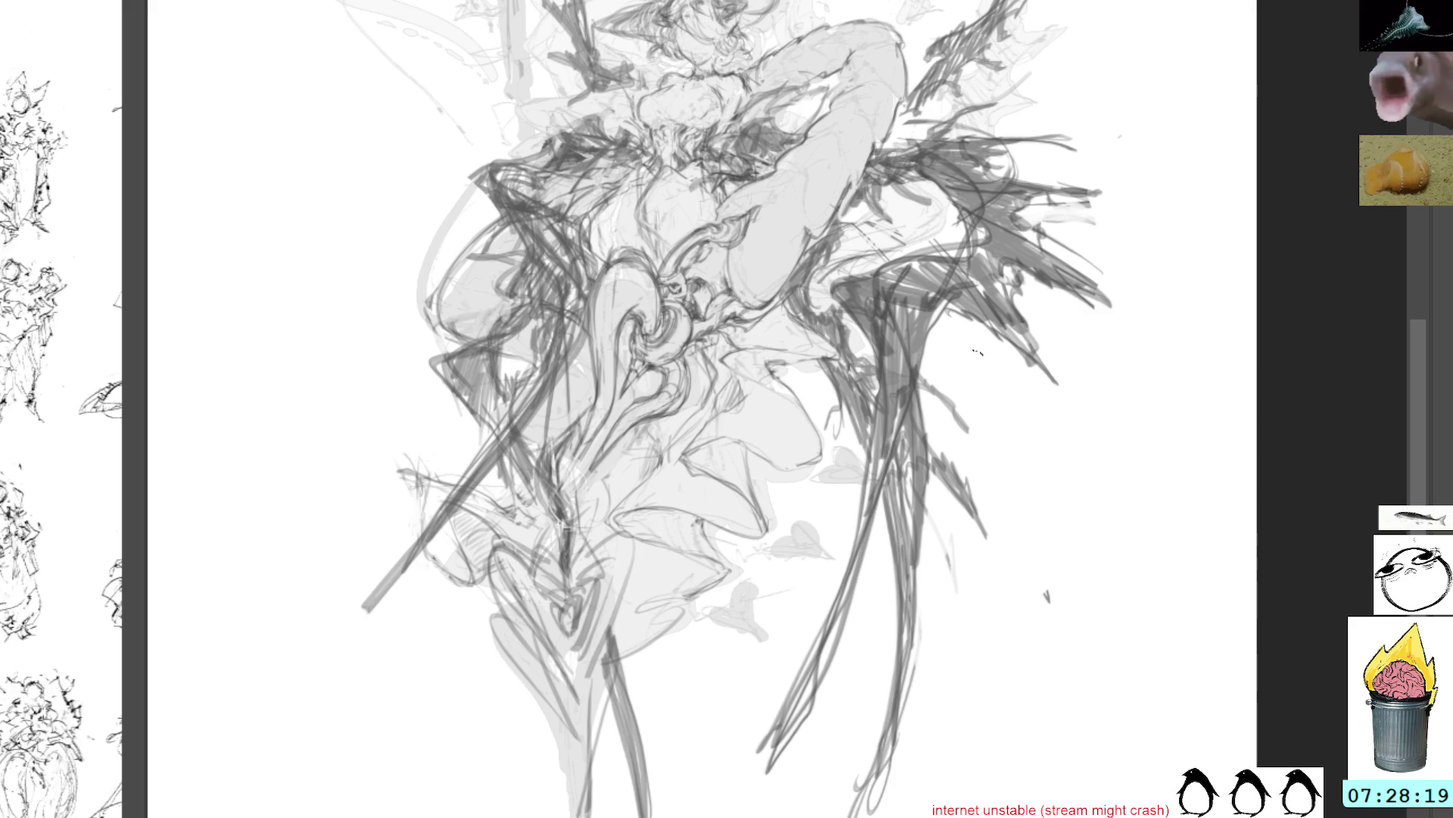
scroll(965, 346, "up", 3)
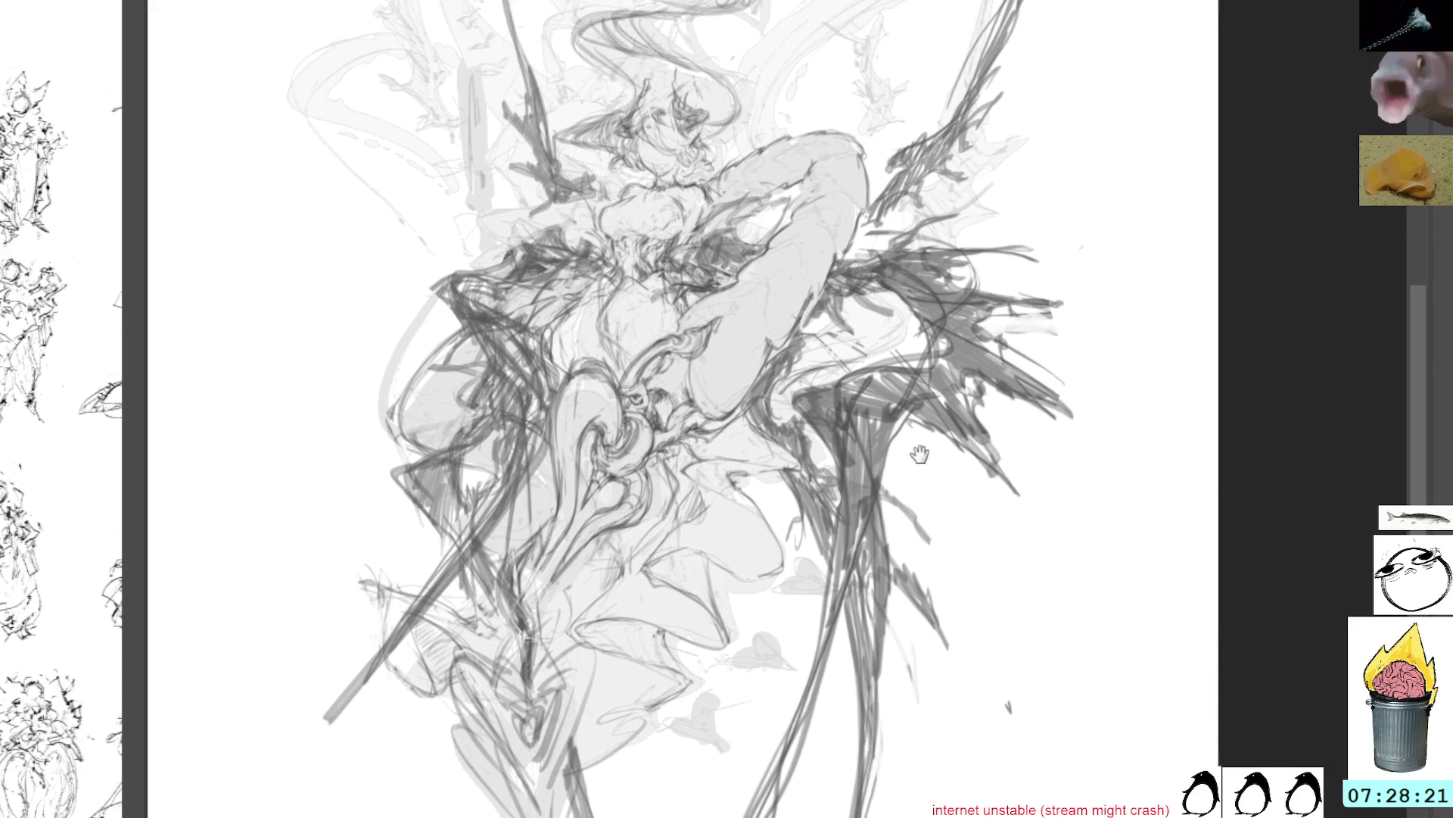
mouse_move(424, 604)
left_mouse_down()
mouse_move(450, 603)
mouse_move(371, 587)
mouse_move(390, 606)
mouse_move(368, 582)
left_mouse_up()
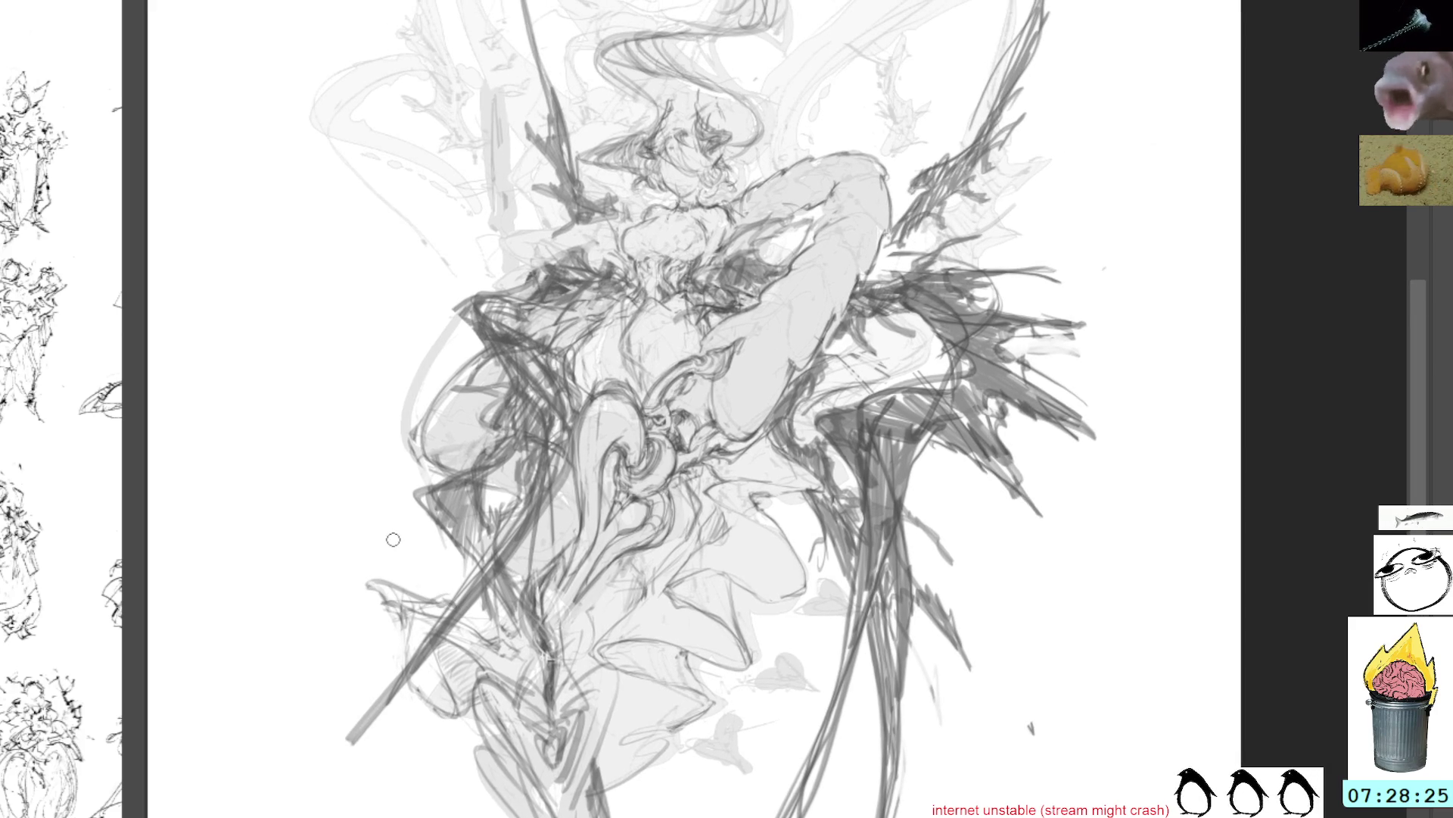
mouse_move(982, 173)
left_mouse_down()
mouse_move(909, 229)
mouse_move(925, 184)
left_mouse_up()
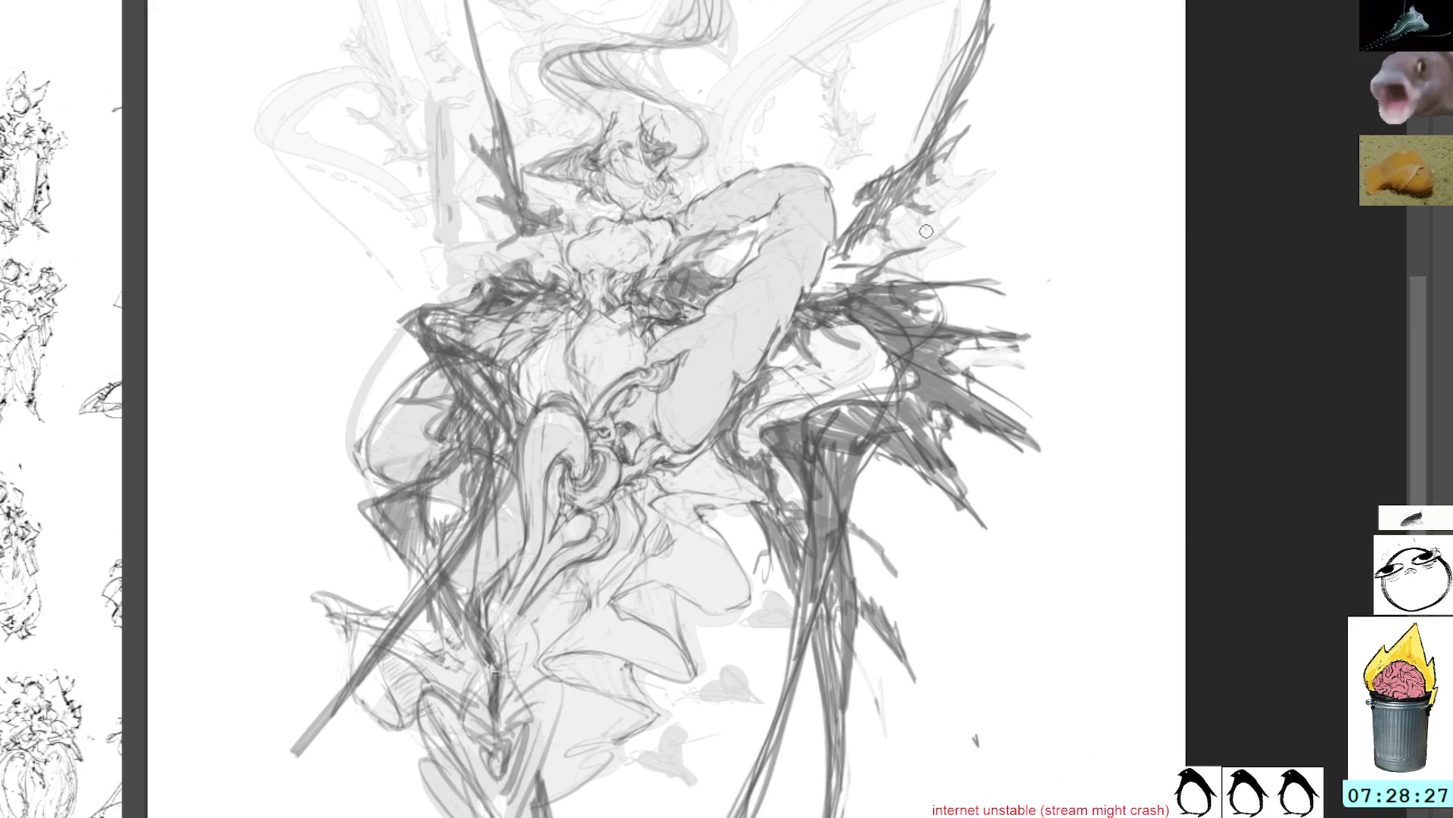
left_click_drag(592, 561, 617, 468)
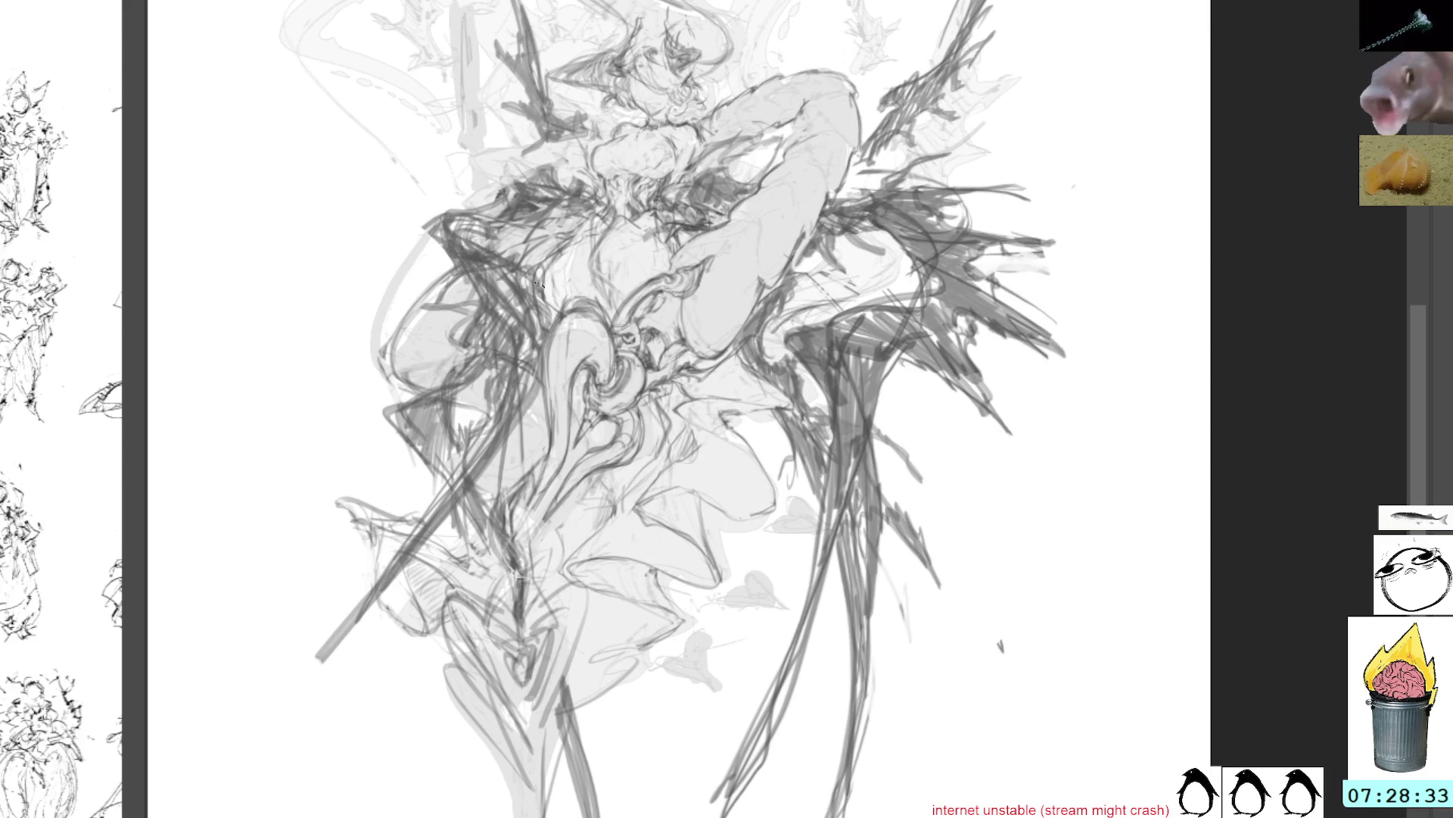
Block in jagged strokes on the upper-left wing and a dark spike beside the head
mouse_move(511, 260)
left_mouse_down()
mouse_move(534, 318)
mouse_move(542, 296)
mouse_move(532, 359)
left_mouse_up()
left_click_drag(555, 220, 605, 356)
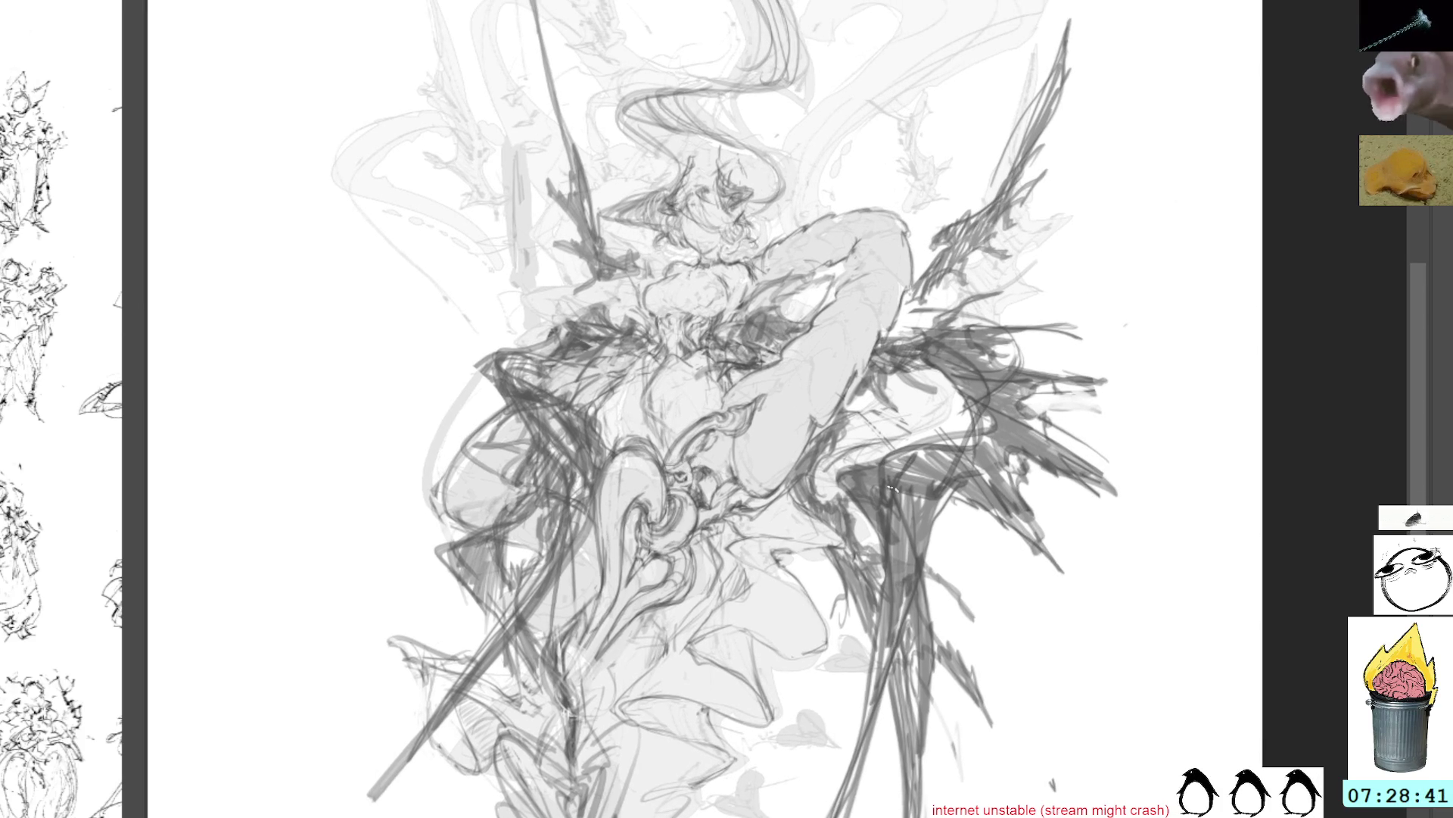
left_click_drag(897, 189, 882, 318)
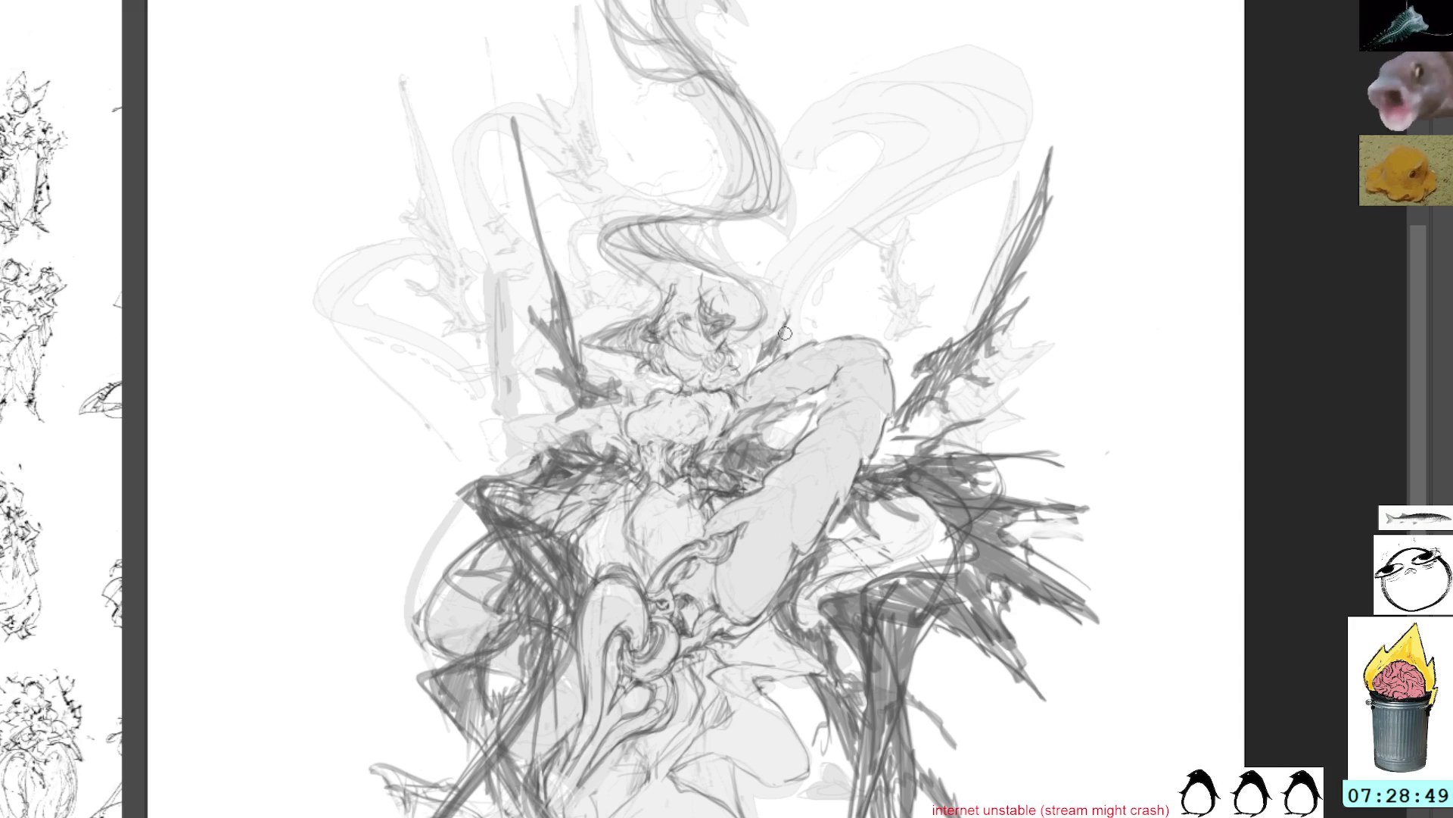
mouse_move(785, 339)
left_mouse_down()
mouse_move(831, 187)
mouse_move(801, 330)
left_mouse_up()
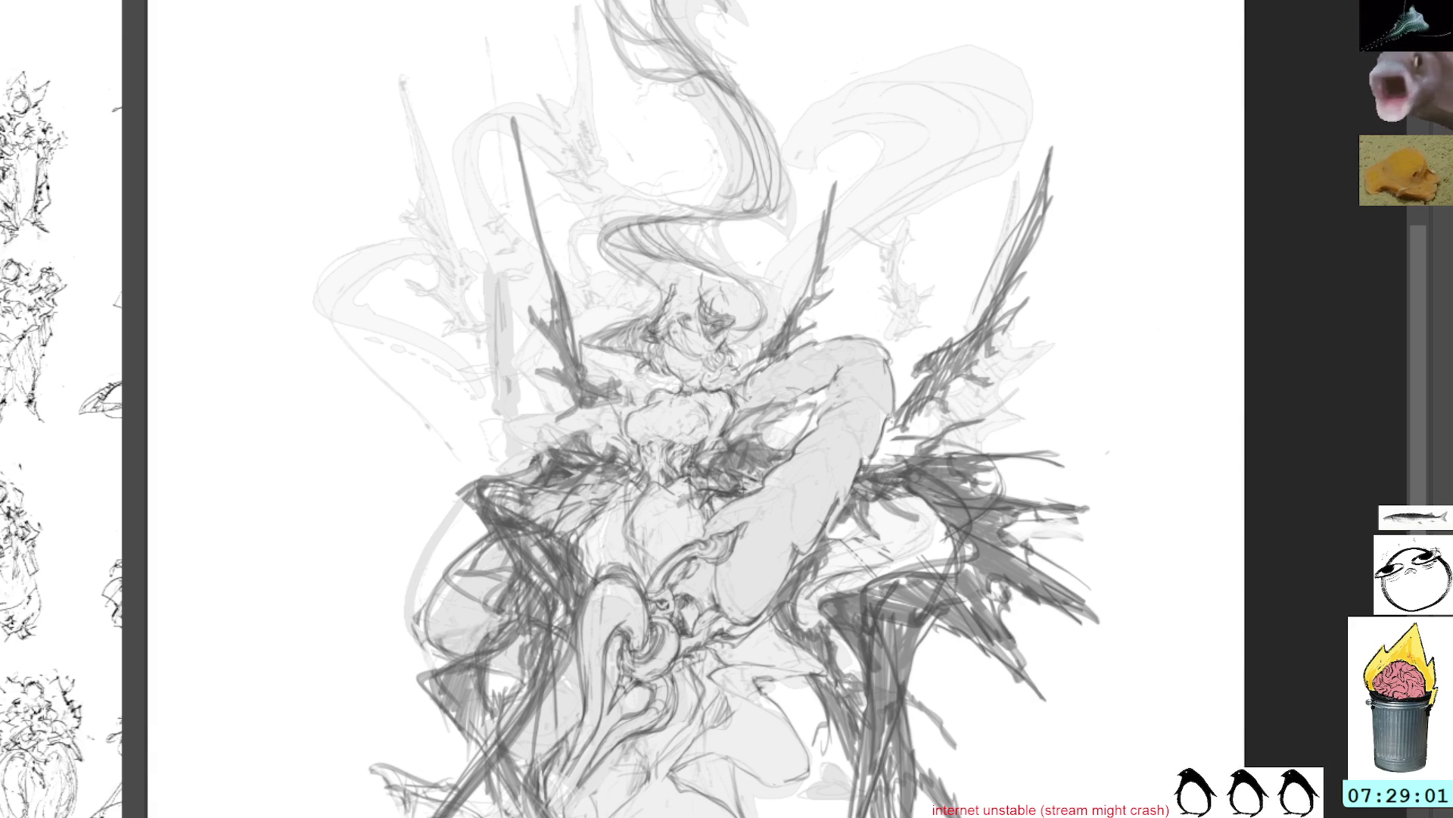
left_click_drag(748, 393, 848, 329)
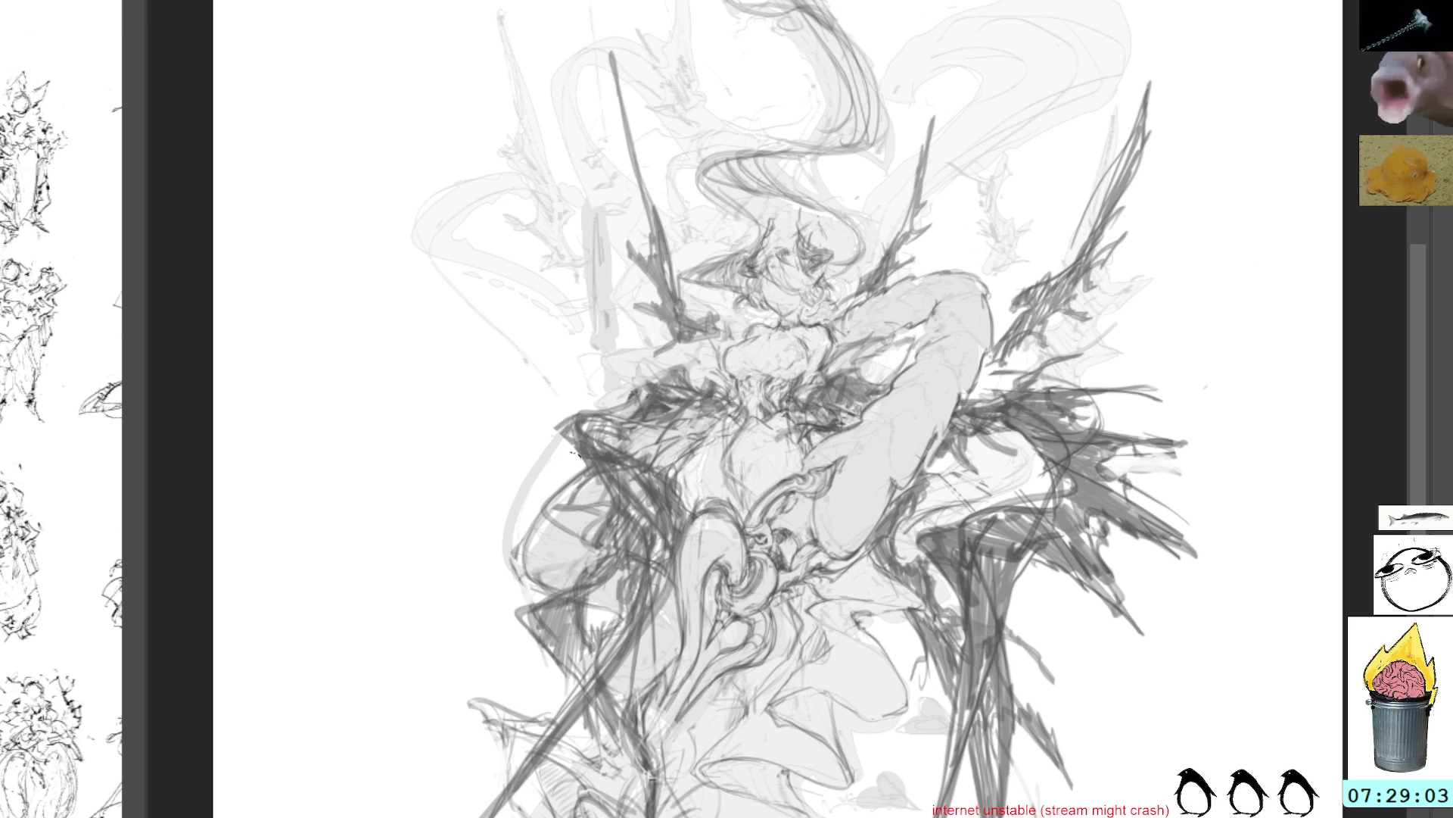
Hatch dark pencil strokes along the figure's left side
mouse_move(573, 422)
left_mouse_down()
mouse_move(588, 533)
mouse_move(583, 484)
left_mouse_up()
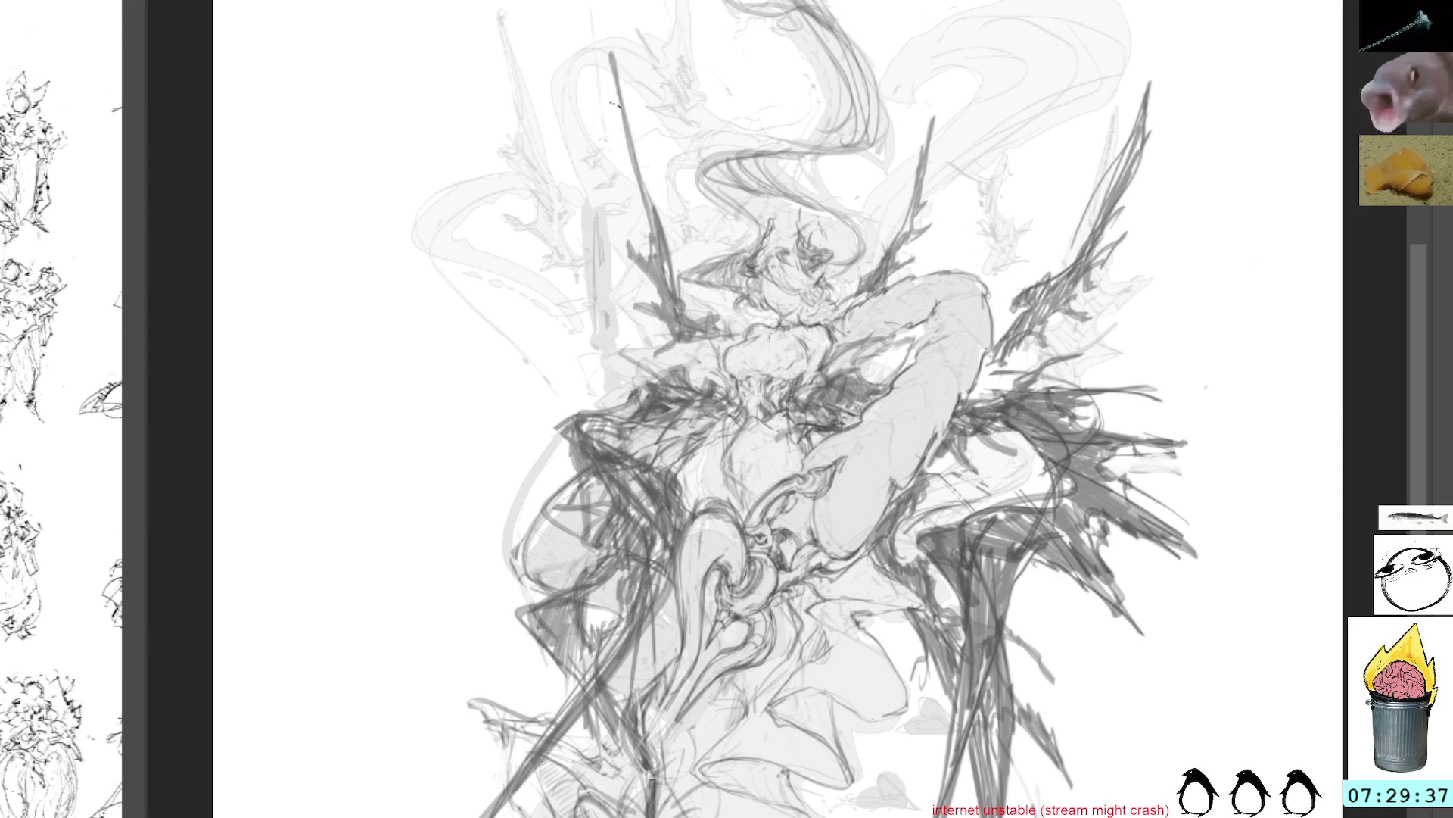
Undo the dark left-side strokes and paint out the raised leg in light grey
scroll(713, 249, "down", 3)
scroll(768, 340, "down", 2)
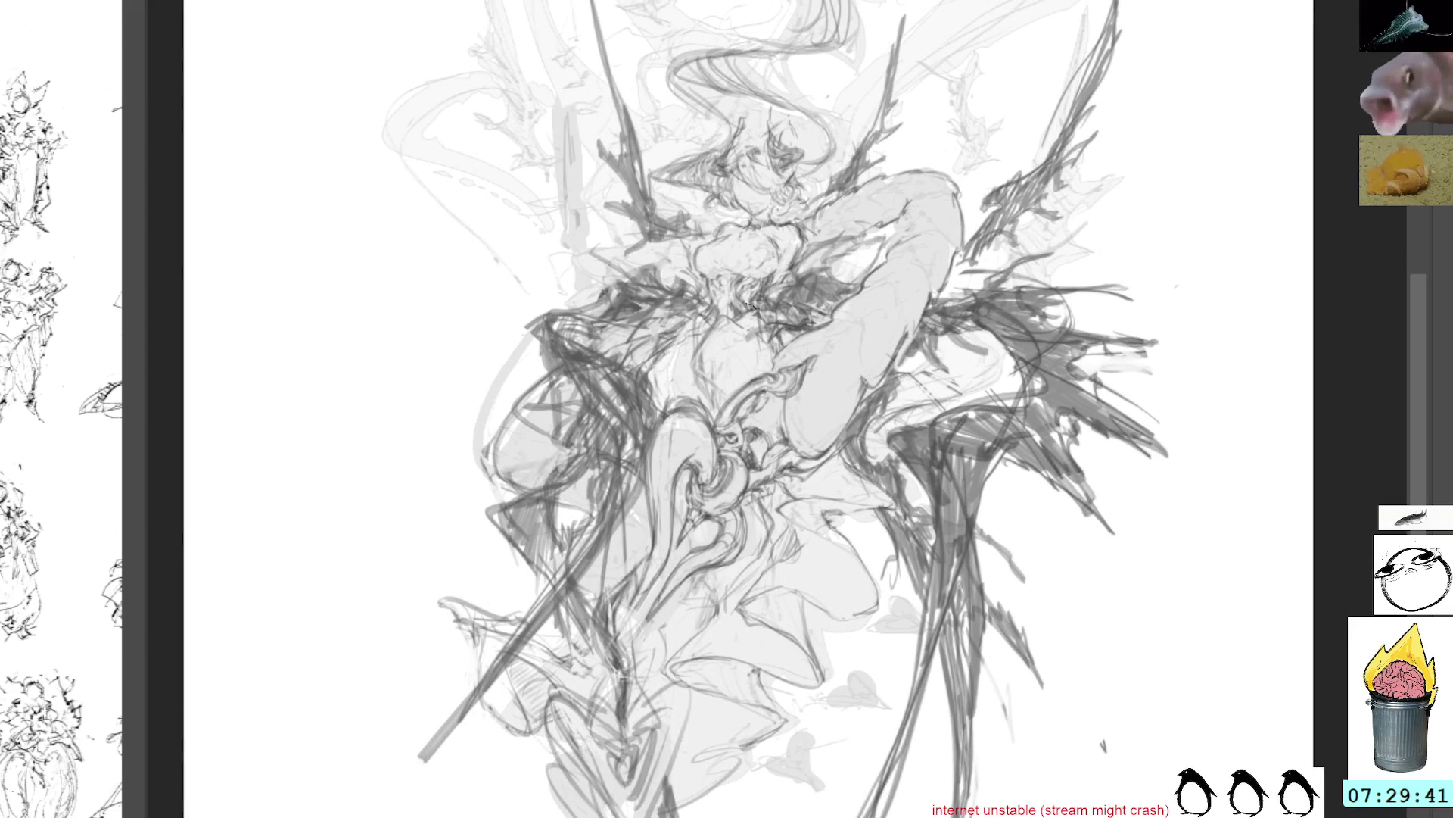
key("ctrl+z")
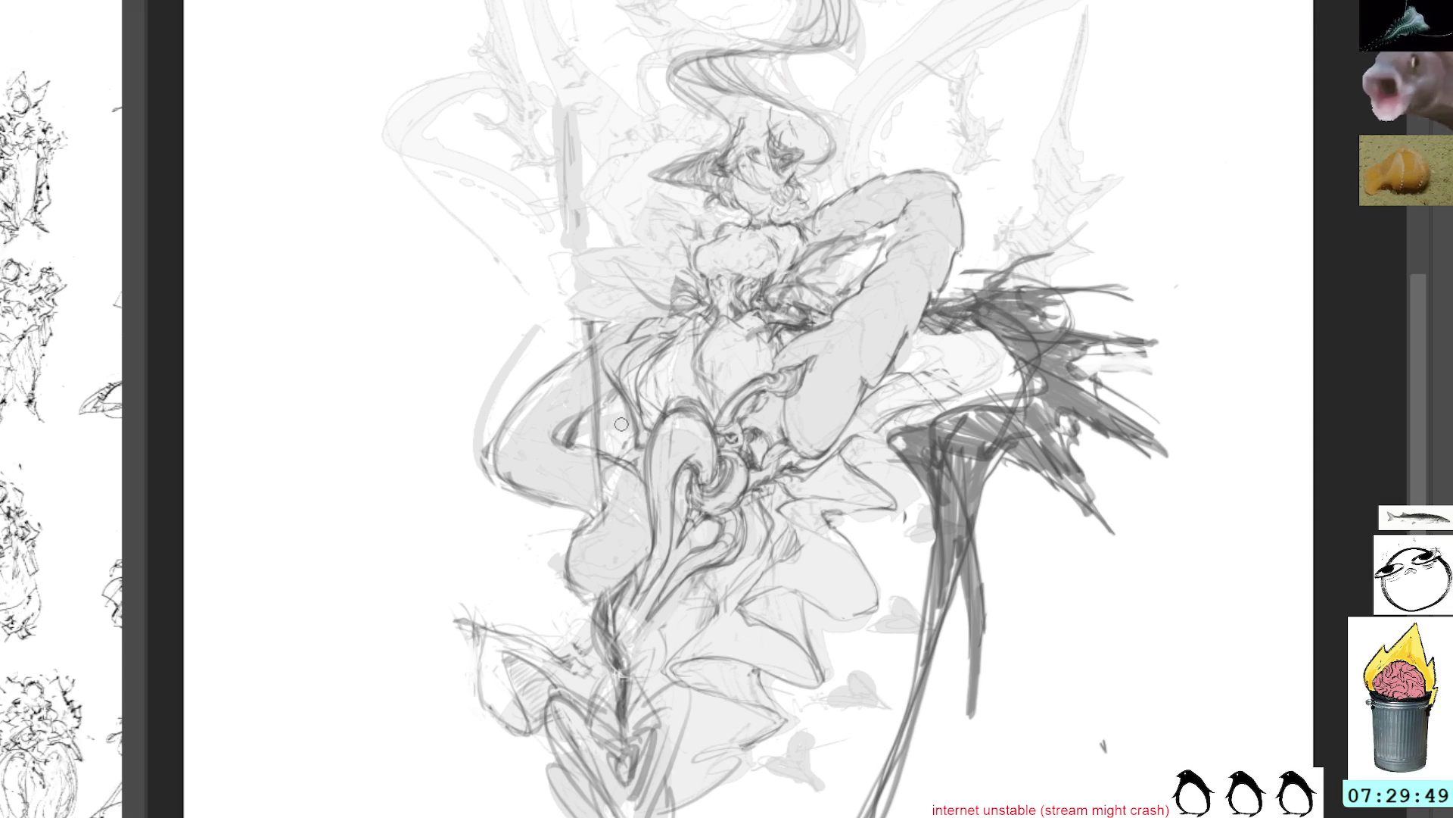
mouse_move(899, 371)
left_mouse_down()
mouse_move(915, 311)
mouse_move(780, 350)
mouse_move(660, 419)
mouse_move(640, 555)
mouse_move(720, 583)
mouse_move(765, 492)
mouse_move(810, 475)
mouse_move(900, 390)
mouse_move(919, 311)
mouse_move(840, 318)
mouse_move(757, 373)
left_mouse_up()
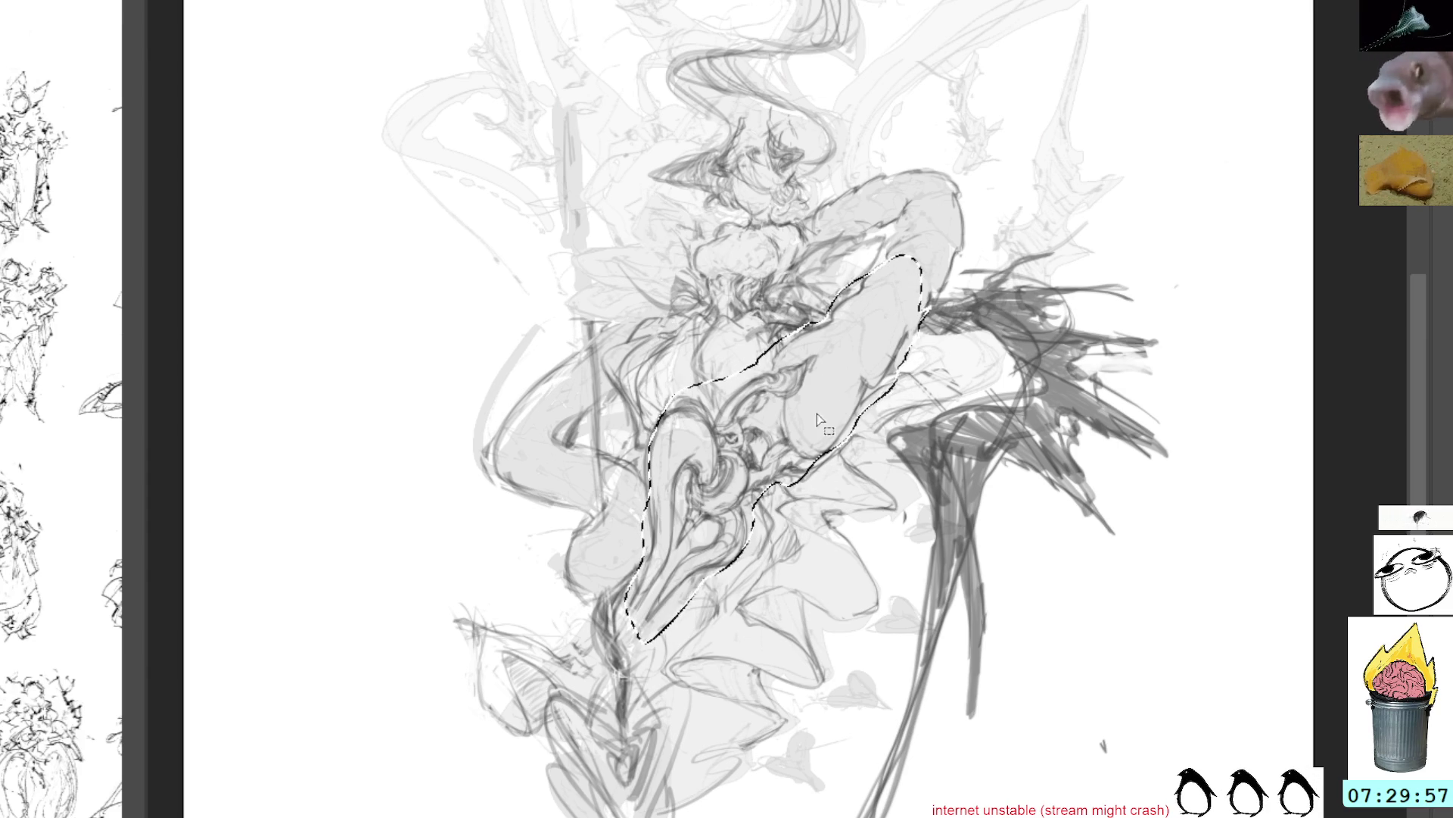
key("ctrl+d")
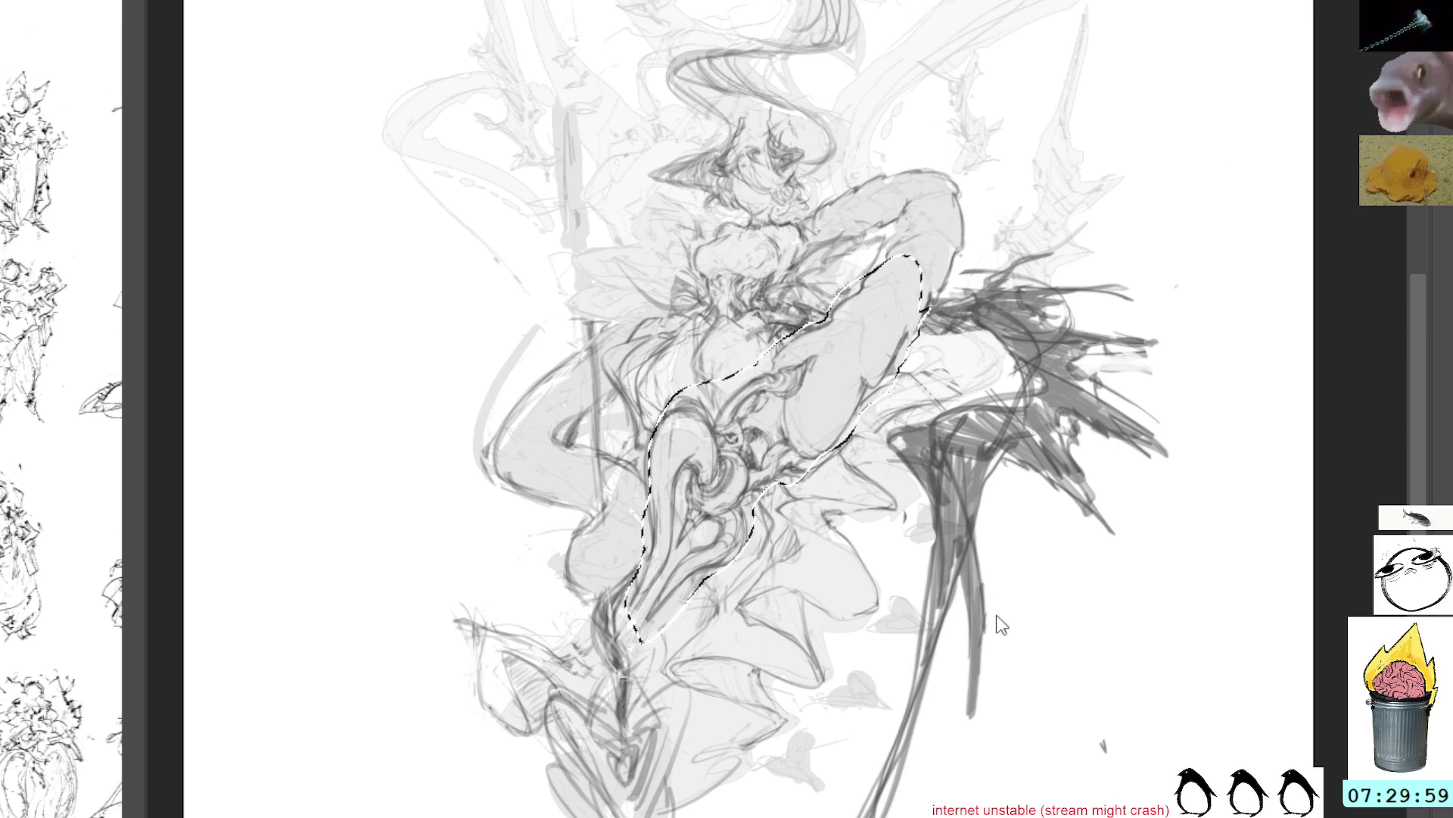
left_click_drag(870, 288, 666, 606)
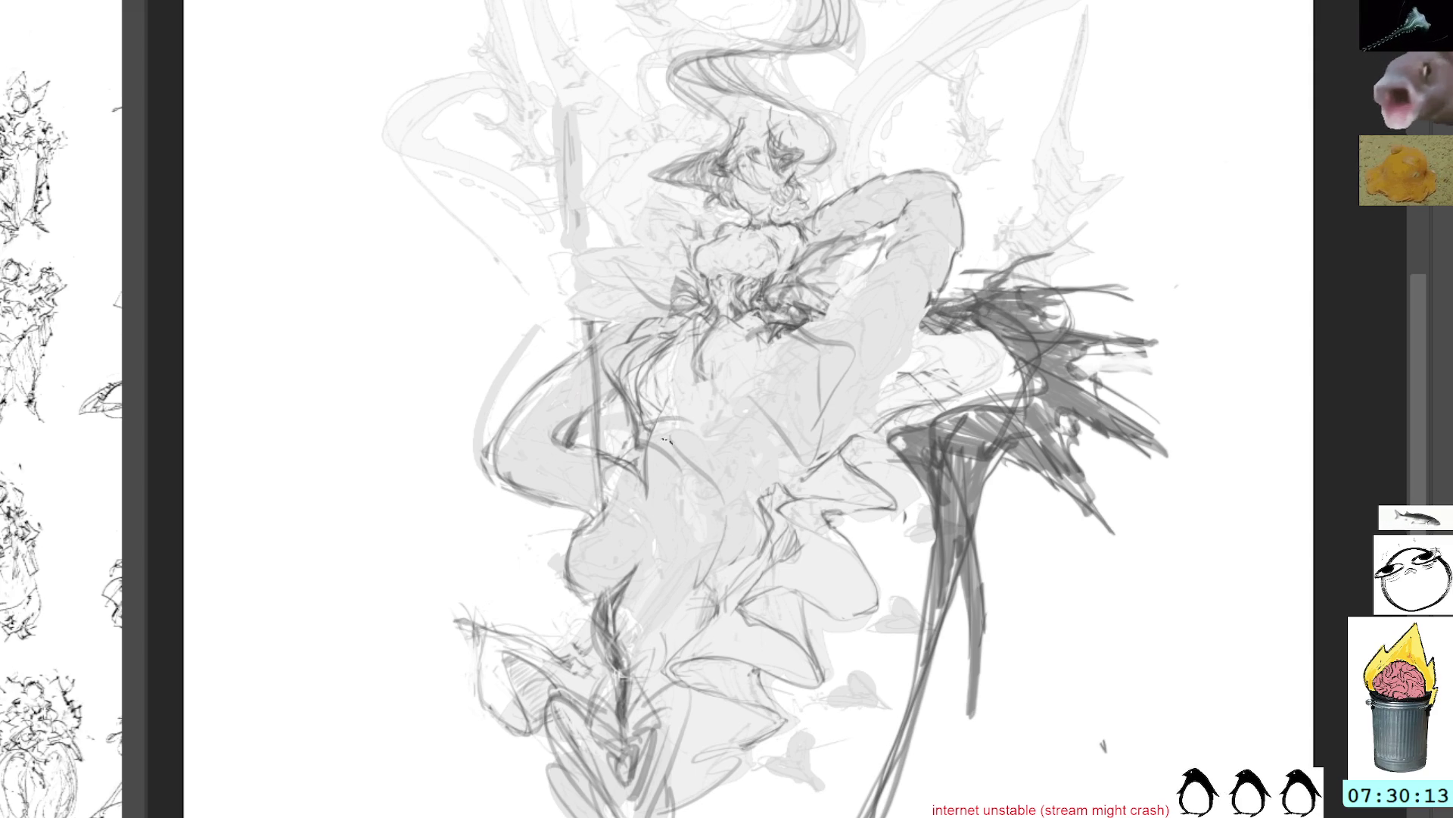
Redraw lines down the dress, then soften them and the chain marks with light grey
left_click_drag(632, 439, 685, 629)
left_click_drag(633, 401, 663, 630)
mouse_move(644, 469)
left_mouse_down()
mouse_move(698, 638)
mouse_move(654, 601)
left_mouse_up()
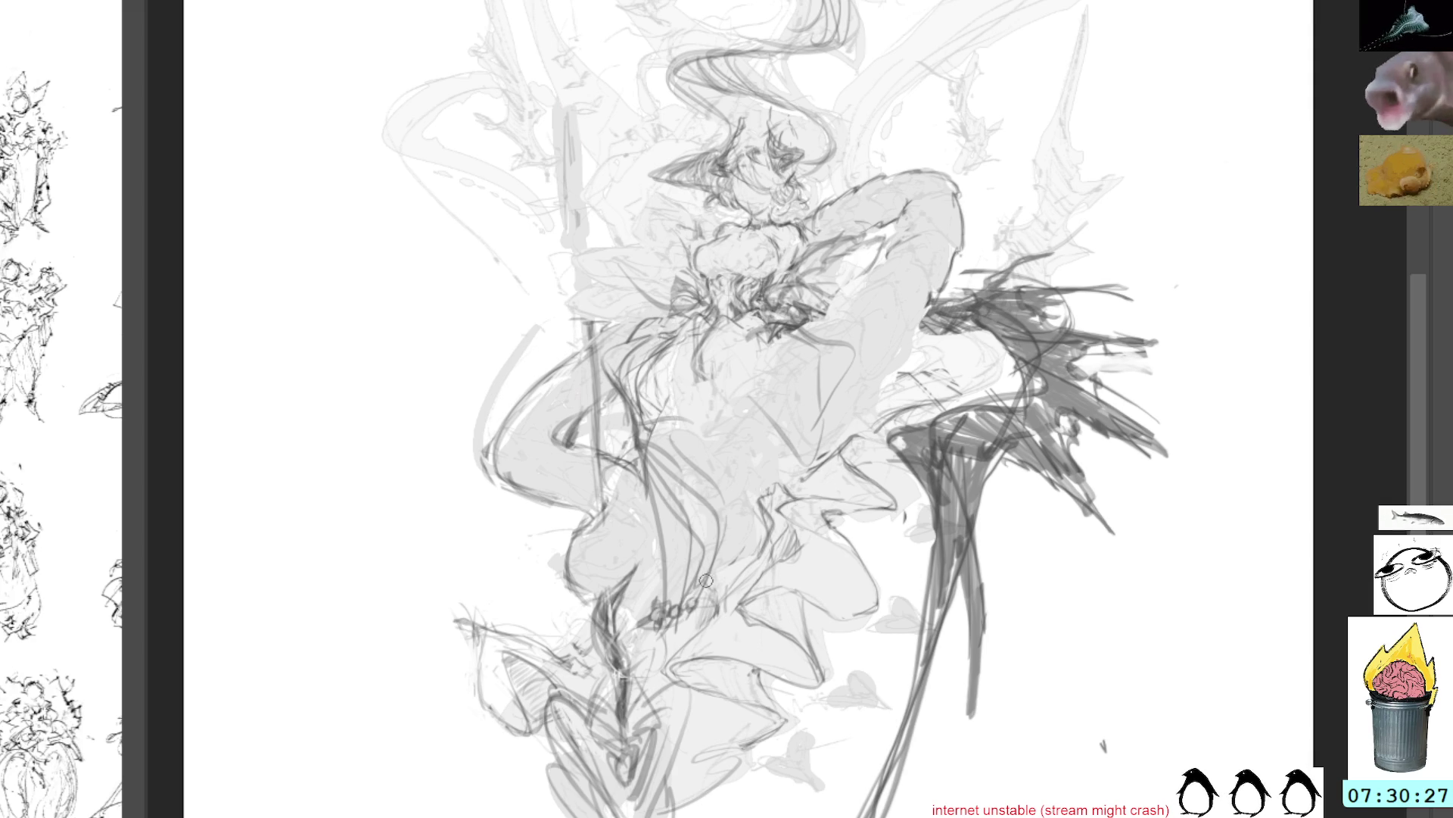
left_click_drag(638, 628, 674, 594)
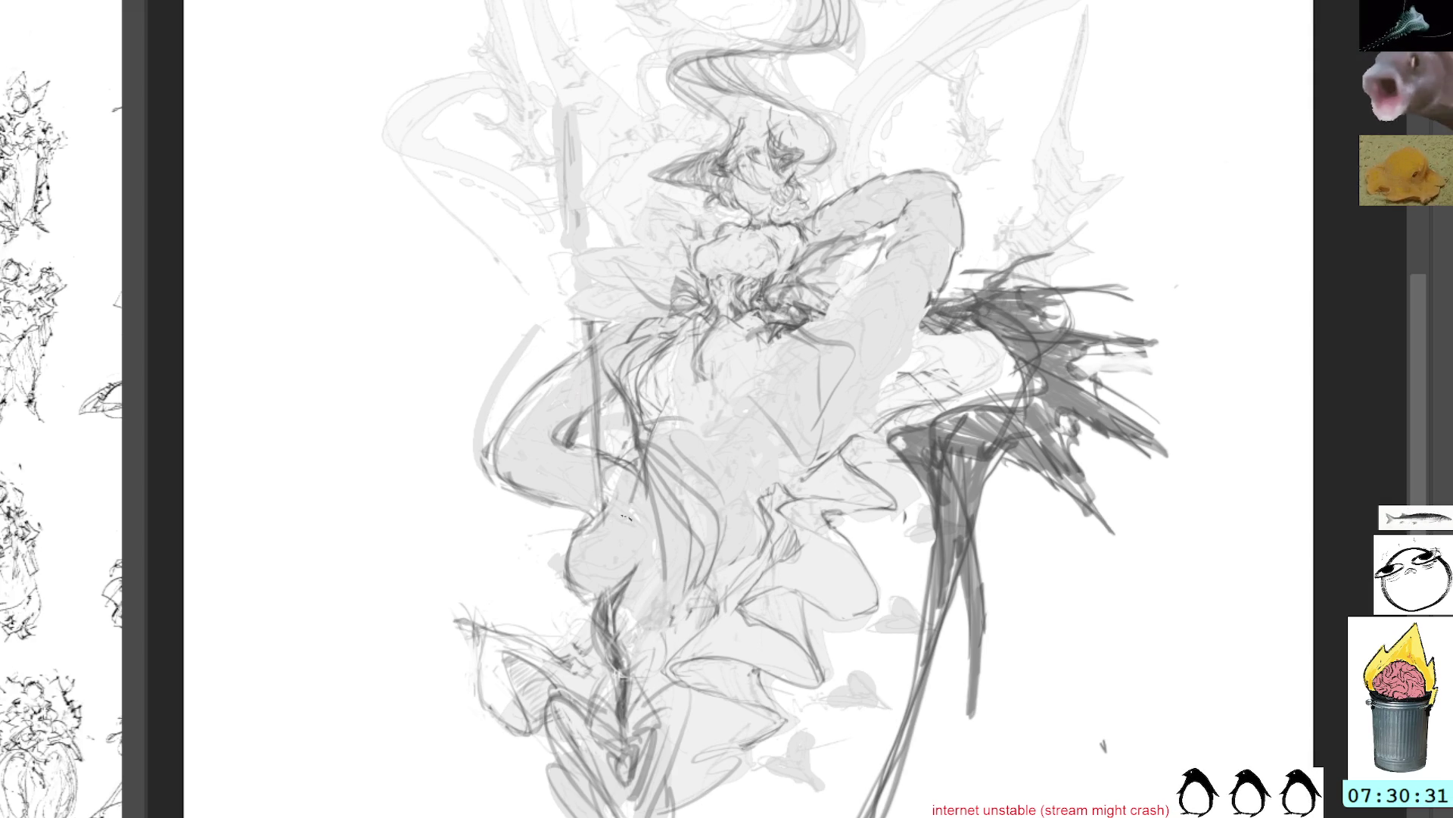
left_click_drag(640, 636, 704, 424)
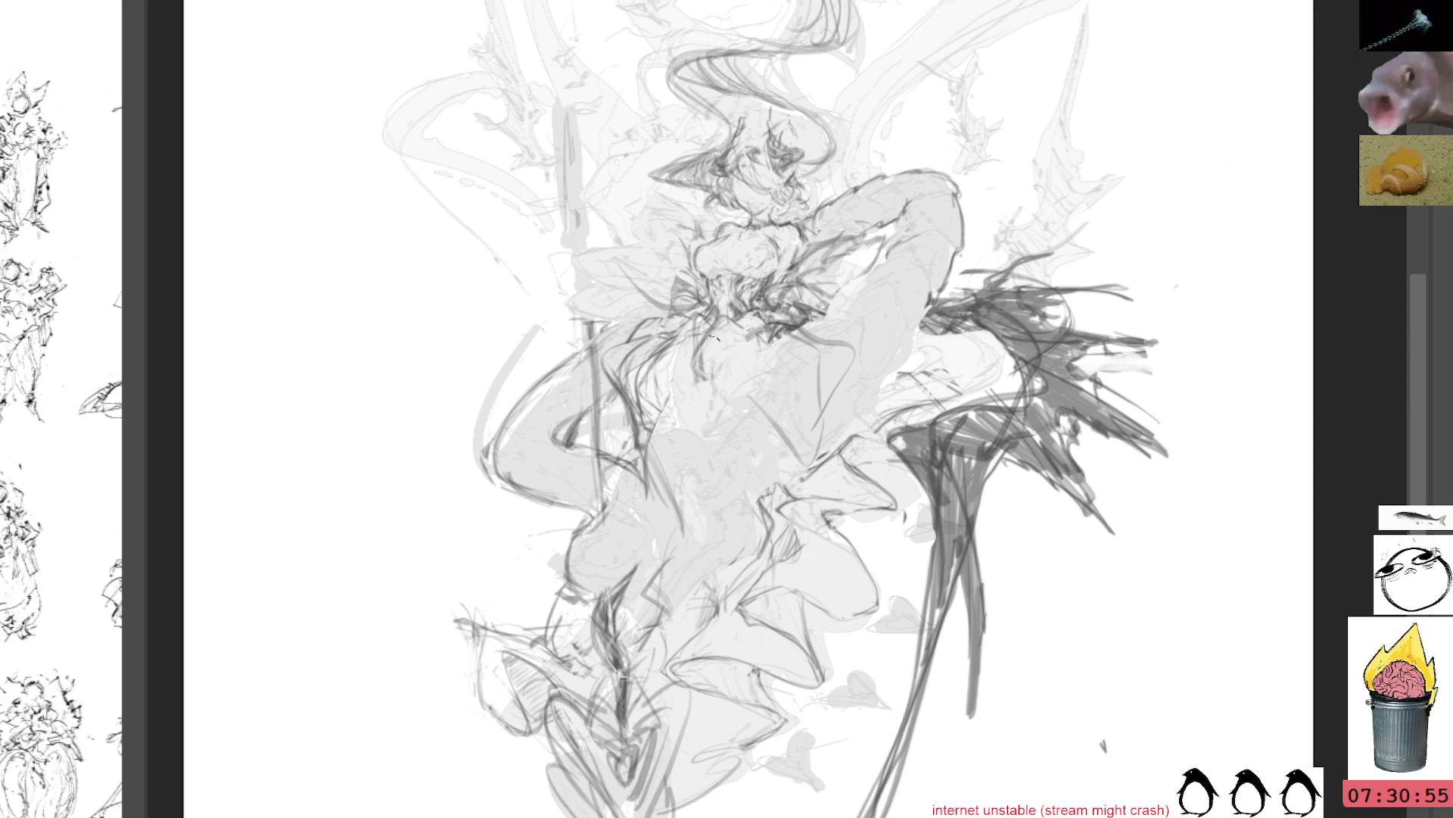
mouse_move(399, 274)
left_mouse_down()
mouse_move(429, 271)
mouse_move(446, 247)
left_mouse_up()
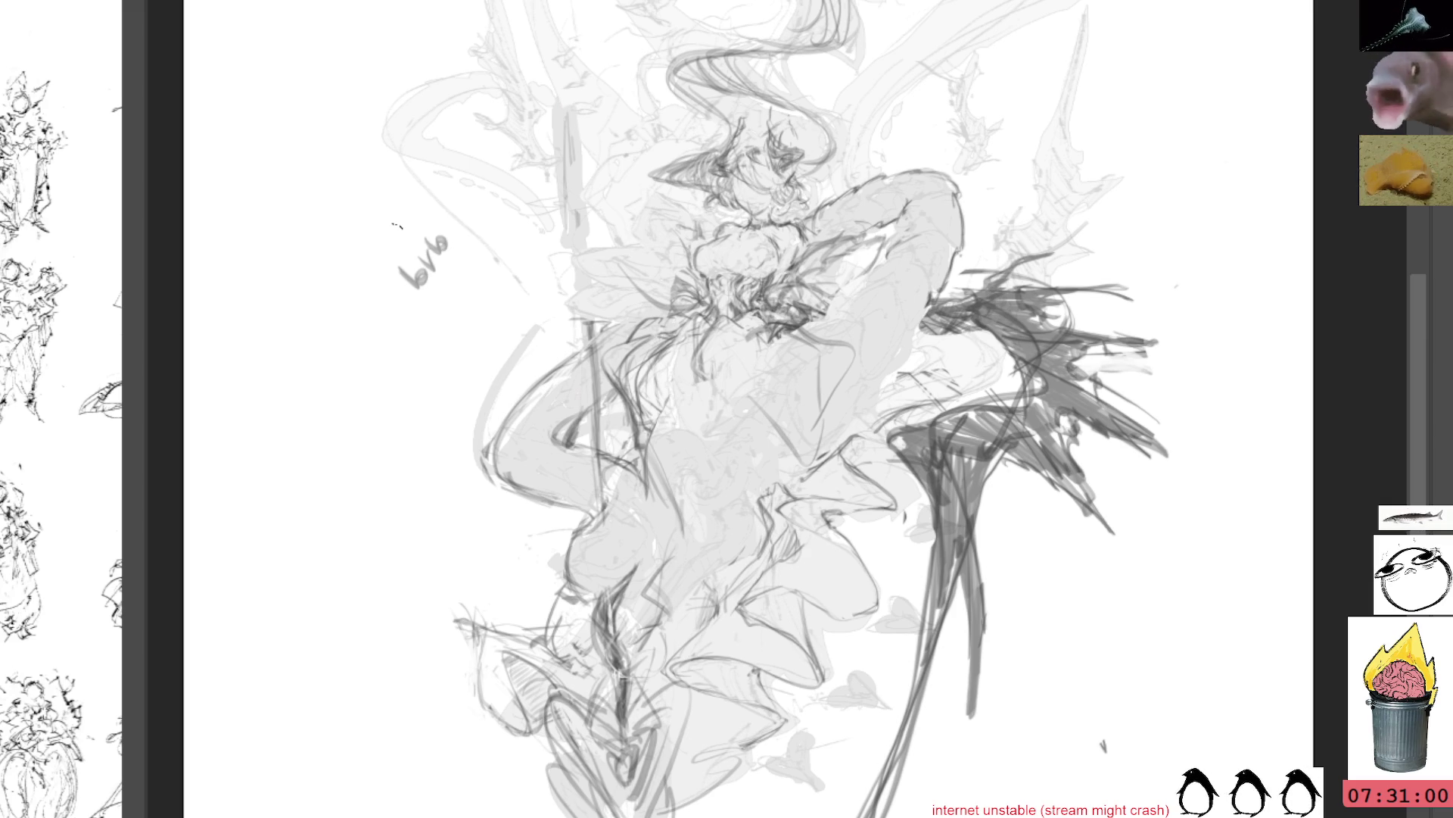
Delete the test scribble beside the figure and return to the brush
left_click_drag(439, 203, 454, 216)
key("Delete")
key("ctrl+d")
key("b")
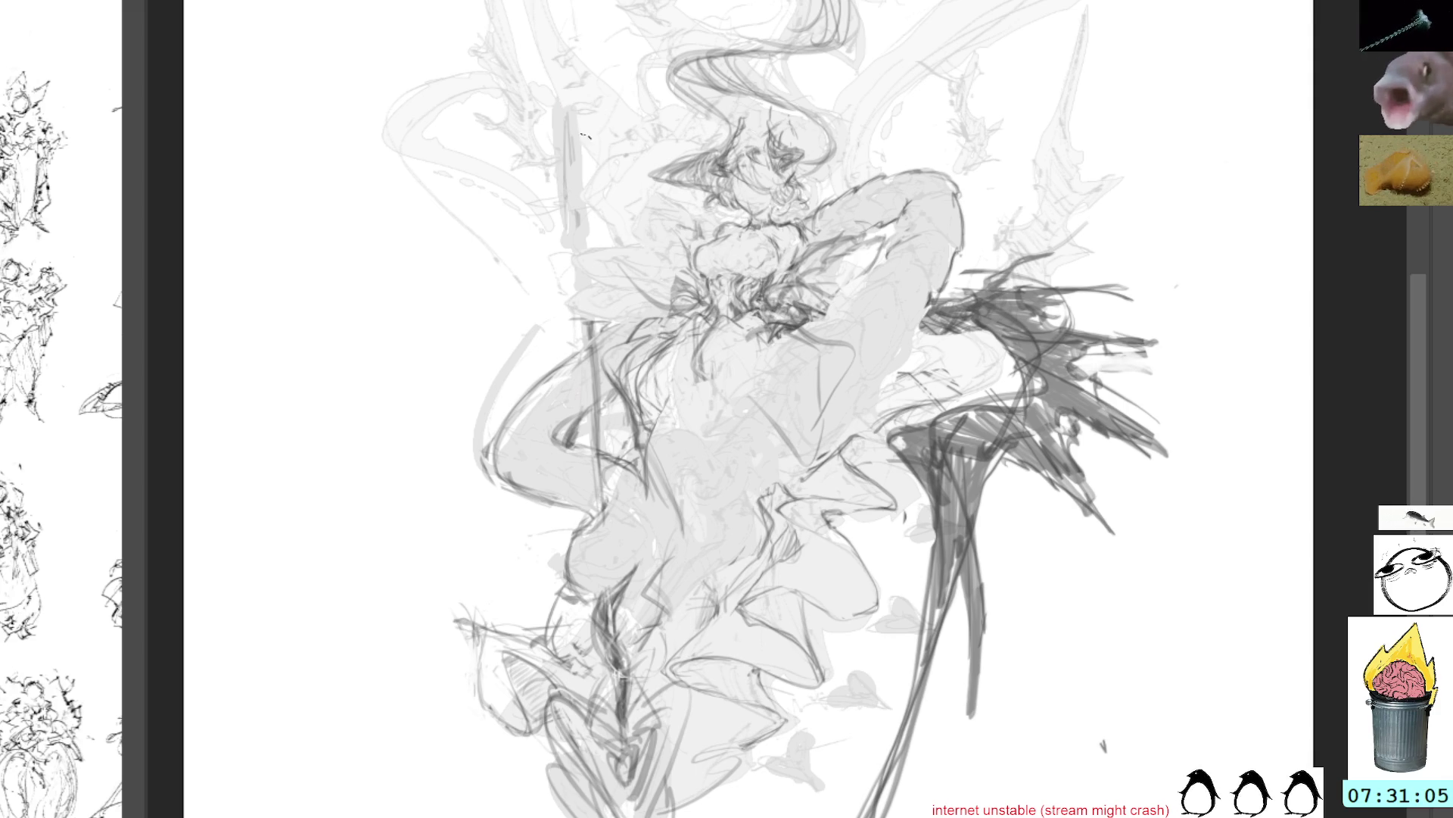
Hatch dark strokes left of the torso and near the shoulder, then undo to compare
mouse_move(627, 279)
left_mouse_down()
mouse_move(551, 313)
mouse_move(551, 333)
left_mouse_up()
left_click_drag(564, 321, 538, 353)
left_click_drag(623, 292, 546, 335)
mouse_move(616, 281)
left_mouse_down()
mouse_move(583, 299)
mouse_move(680, 230)
mouse_move(680, 251)
mouse_move(593, 300)
mouse_move(553, 348)
left_mouse_up()
left_click_drag(908, 250, 761, 371)
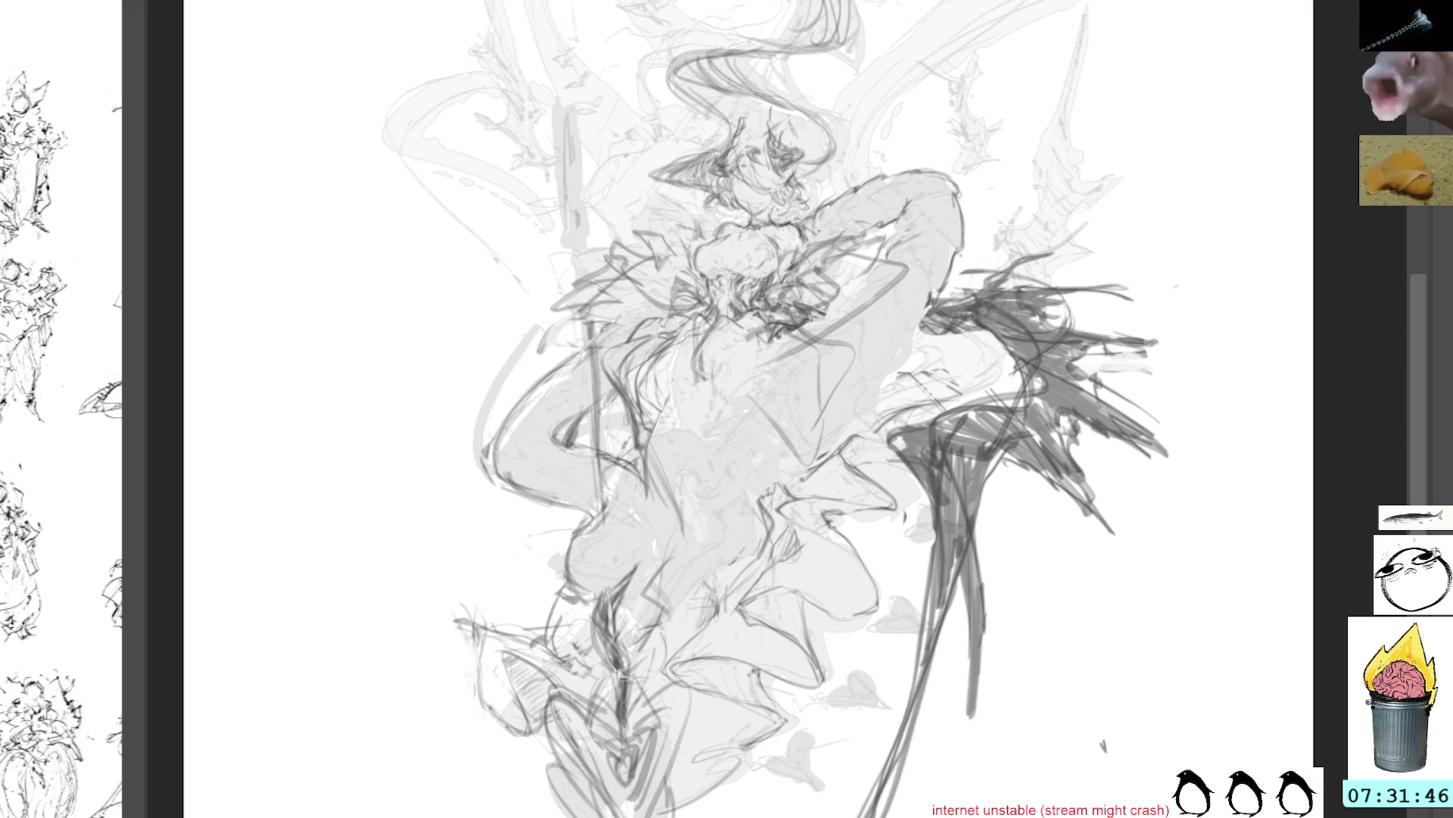
key("ctrl+z")
Restore the line work, then rotate the selected lower legs about 10° clockwise
key("ctrl+shift+z")
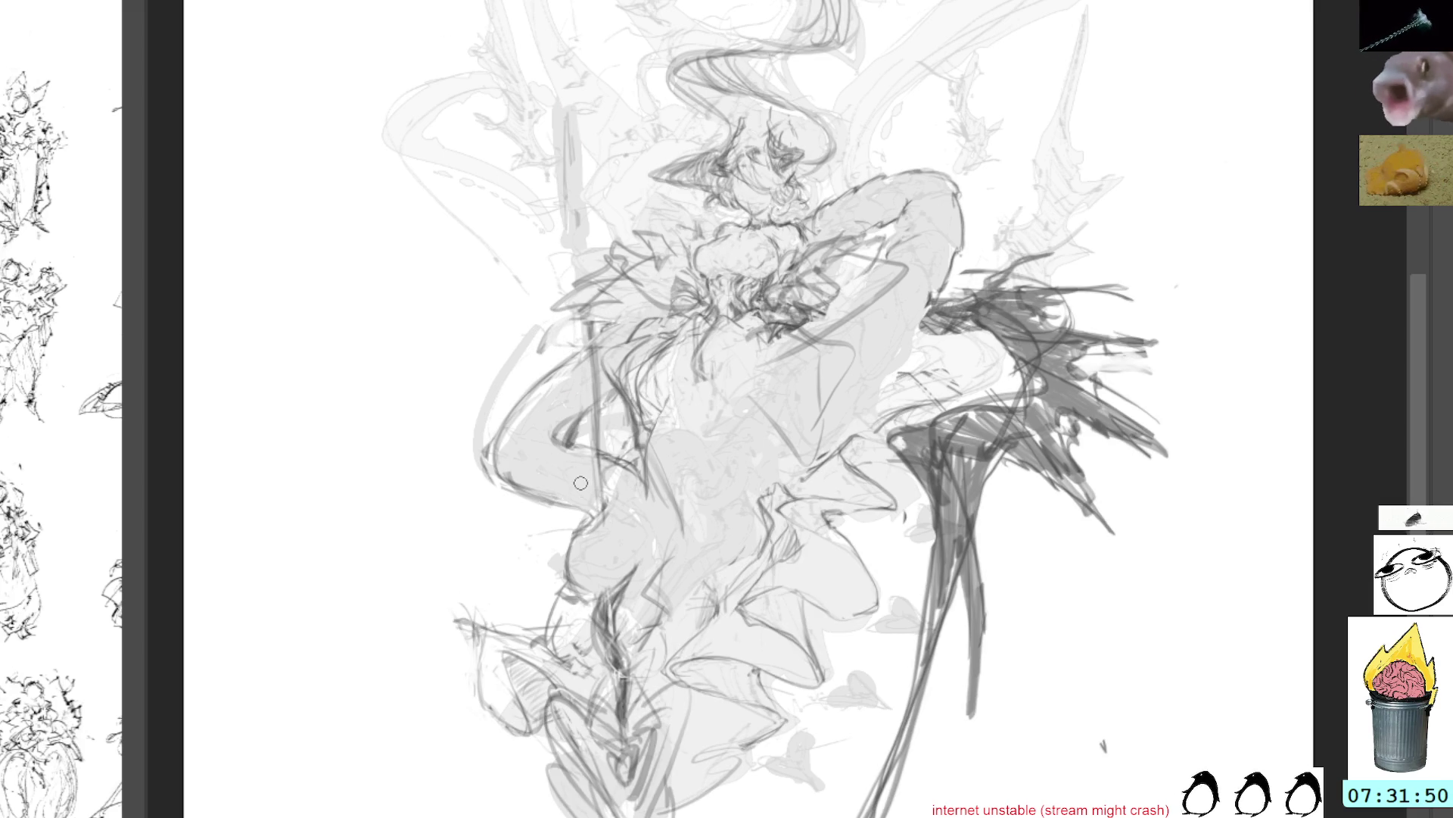
mouse_move(685, 813)
left_mouse_down()
mouse_move(693, 728)
mouse_move(639, 617)
mouse_move(644, 564)
mouse_move(606, 478)
mouse_move(617, 564)
mouse_move(598, 698)
mouse_move(530, 817)
mouse_move(731, 753)
left_mouse_up()
left_click_drag(814, 640, 804, 568)
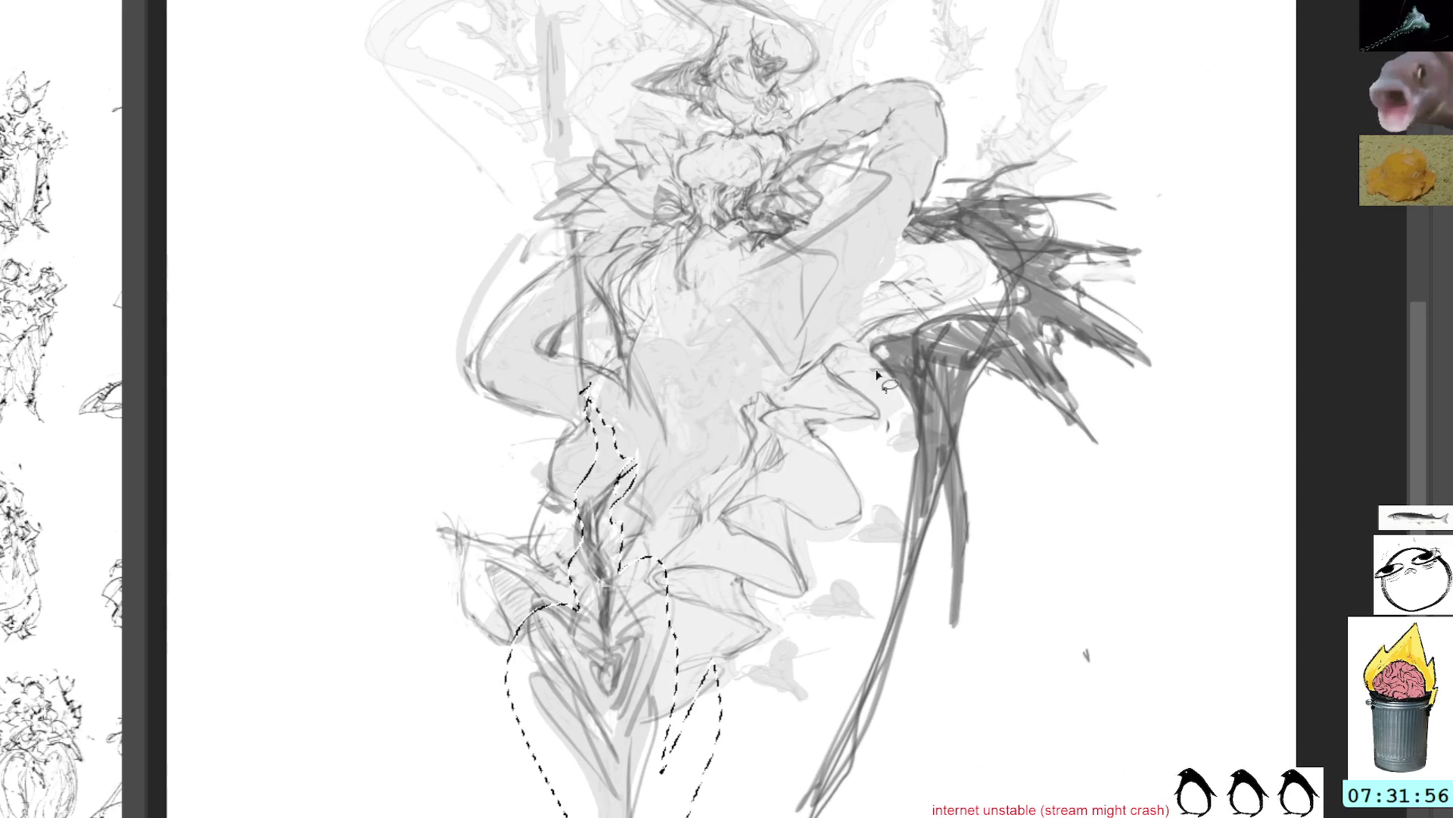
key("ctrl+t")
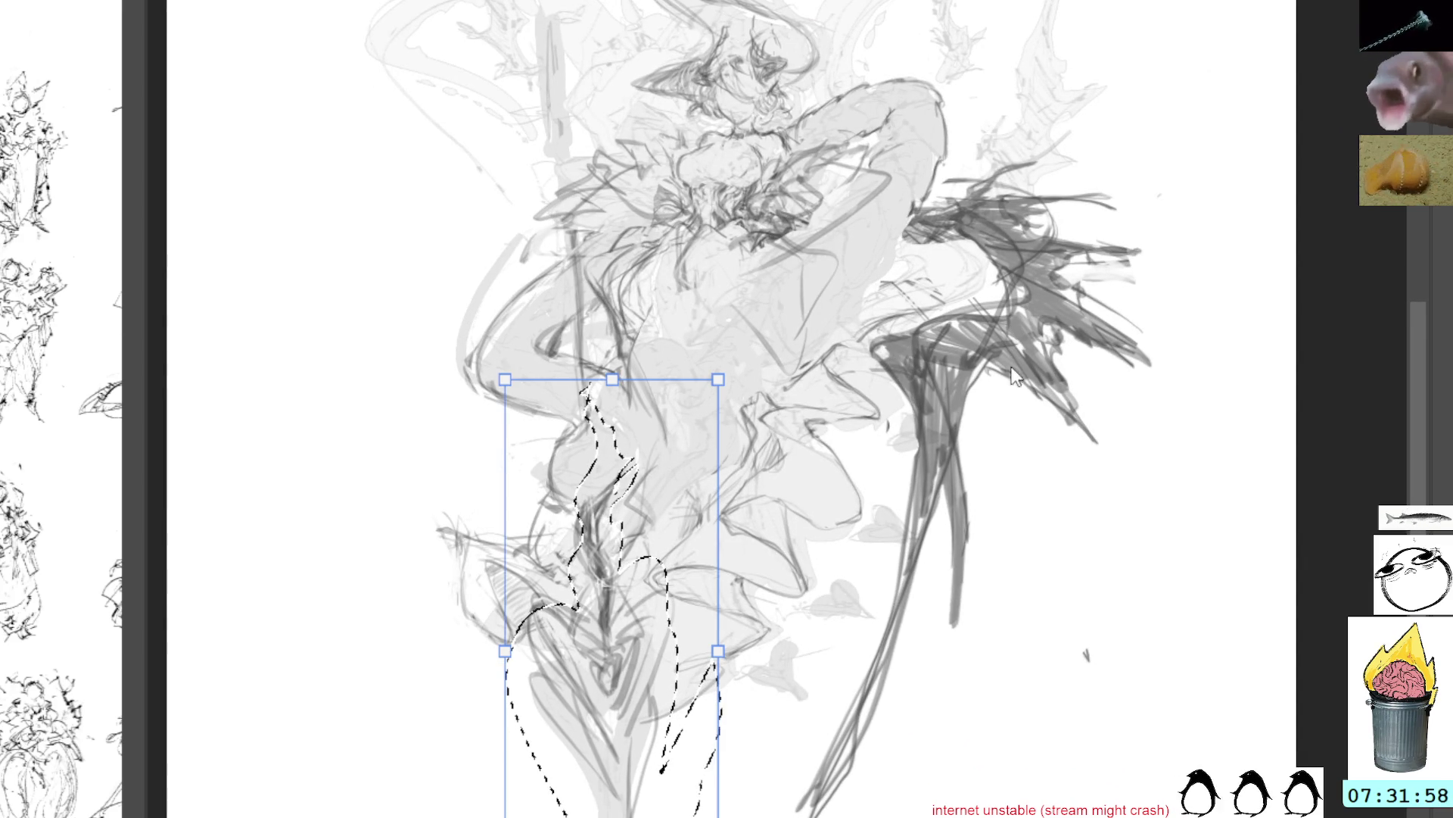
mouse_move(806, 384)
left_mouse_down()
mouse_move(776, 326)
mouse_move(784, 337)
left_mouse_up()
left_click_drag(668, 622, 657, 655)
left_click_drag(825, 419, 854, 458)
key("Return")
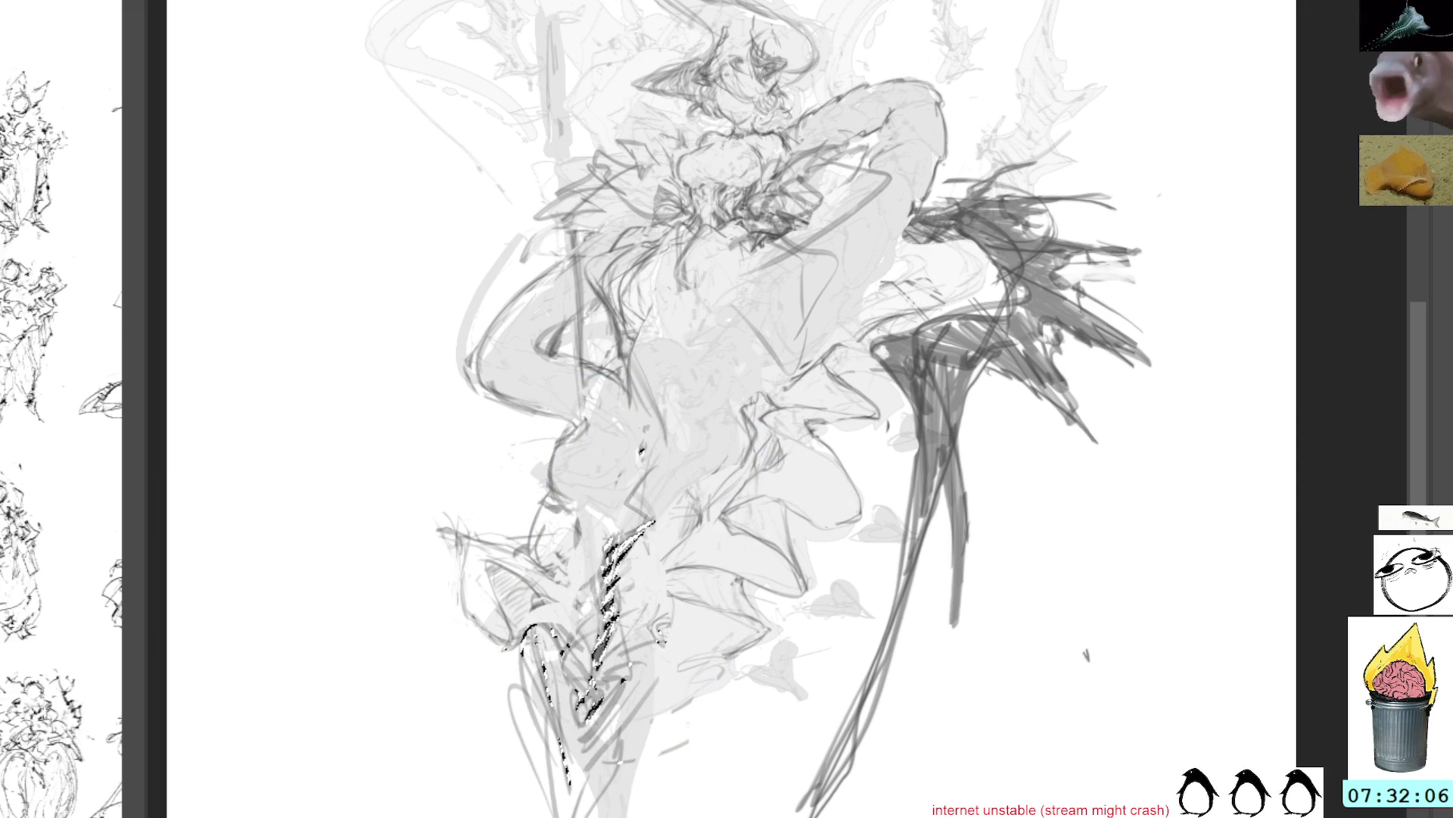
Remove an accidental straight line across the figure and recenter the view
left_click_drag(828, 11, 685, 386)
key("ctrl+z")
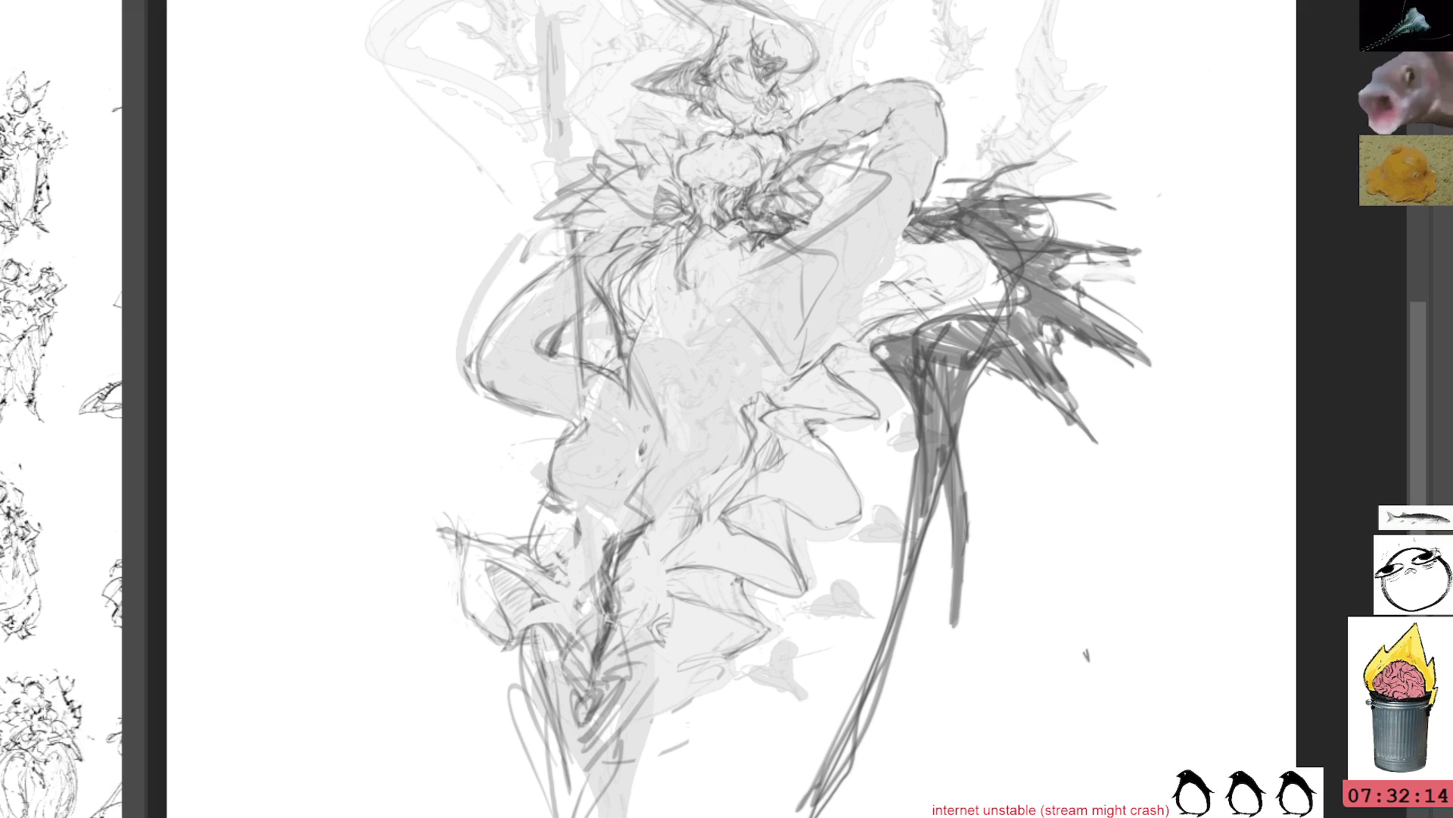
mouse_move(1108, 348)
left_mouse_down()
mouse_move(1014, 396)
mouse_move(1044, 350)
left_mouse_up()
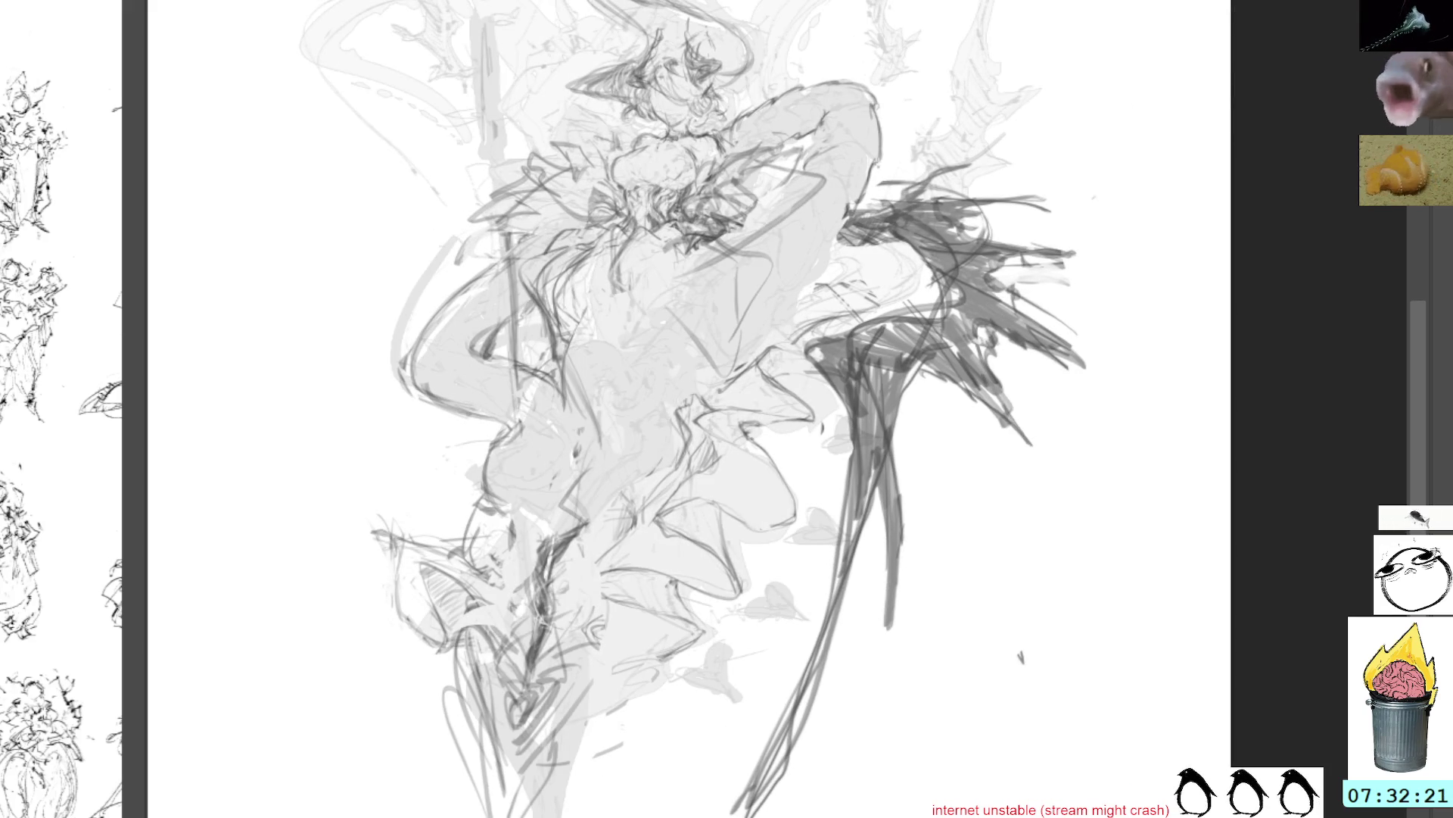
Delete the dark lines on the figure's left arm and hip
left_click_drag(469, 24, 502, 155)
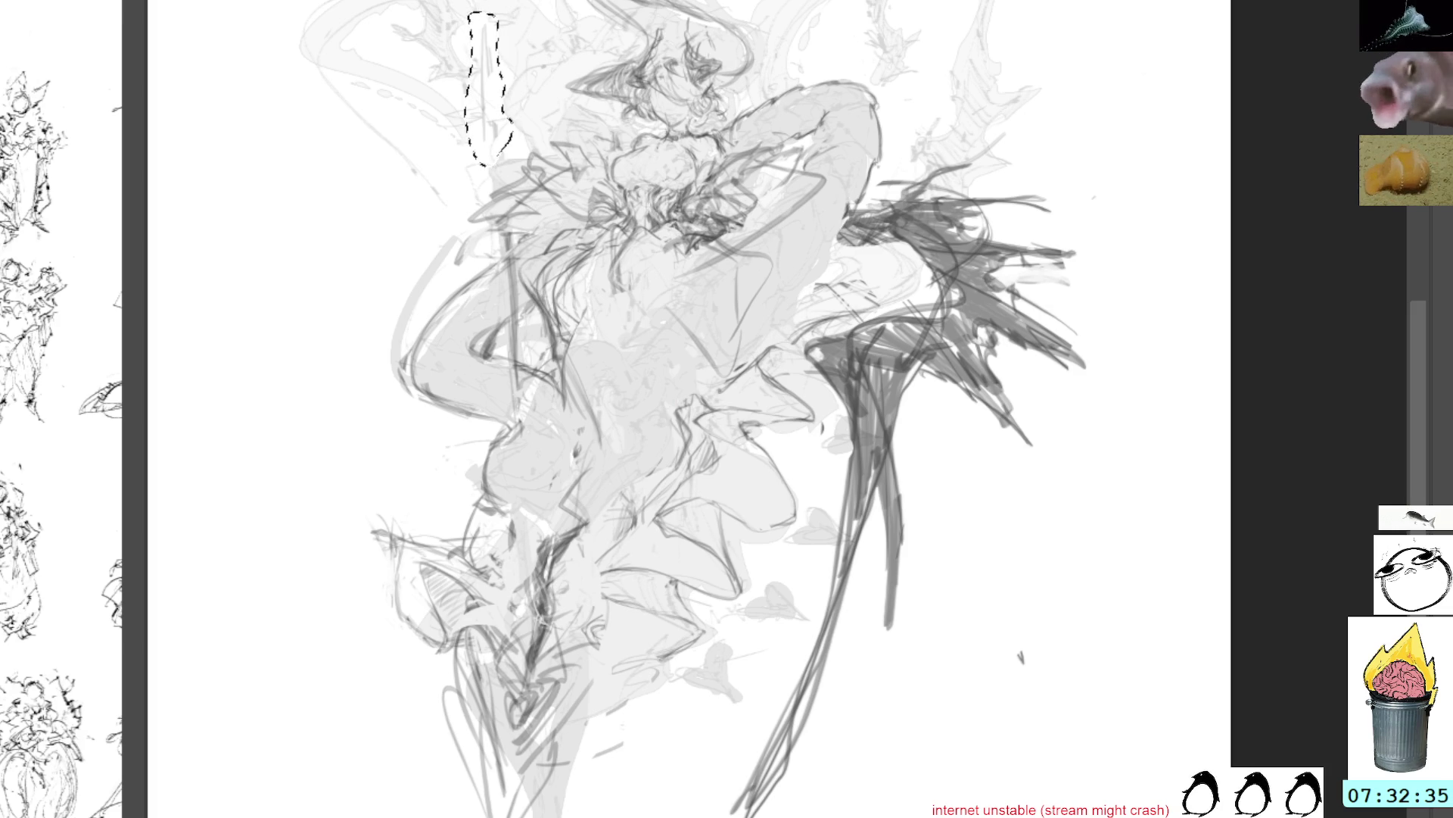
key("ctrl+d")
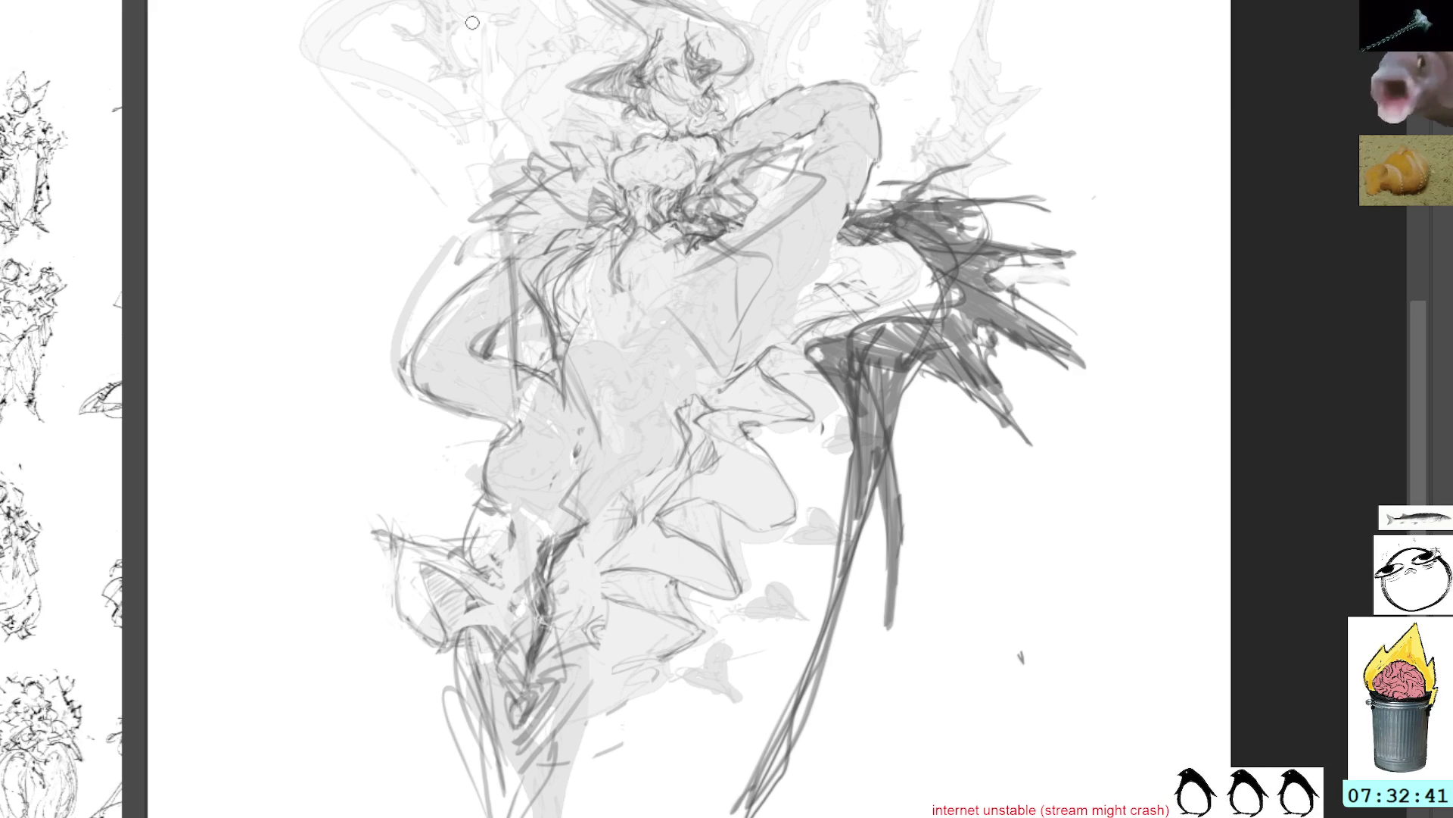
key("l")
mouse_move(558, 407)
left_mouse_down()
mouse_move(522, 288)
mouse_move(454, 435)
mouse_move(564, 454)
left_mouse_up()
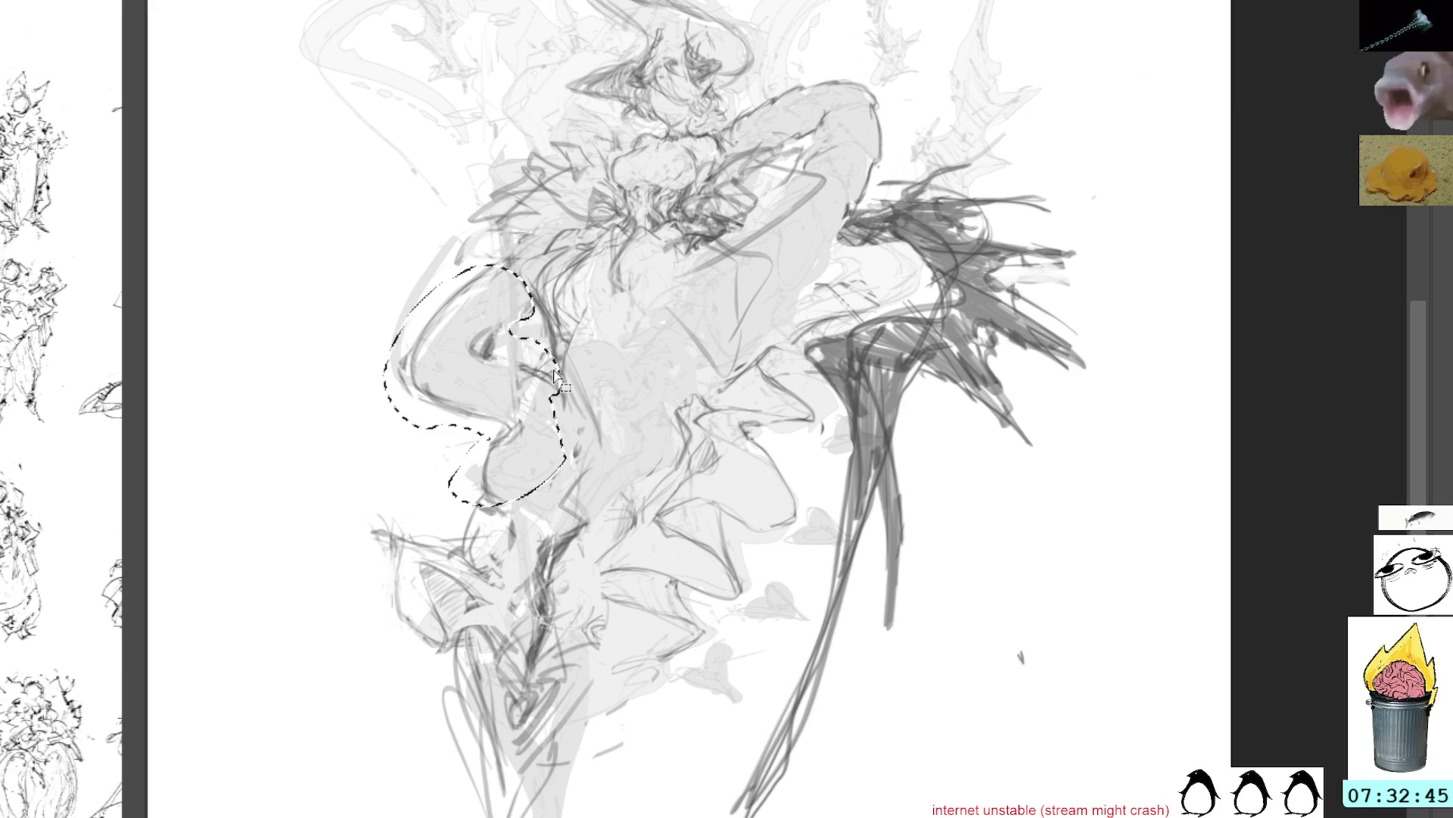
key("Delete")
key("Delete")
key("ctrl+shift+a")
Bring the darker blocked-in silhouette sketch into view and add strokes at the upper left
mouse_move(760, 246)
left_mouse_down()
mouse_move(698, 261)
mouse_move(728, 222)
left_mouse_up()
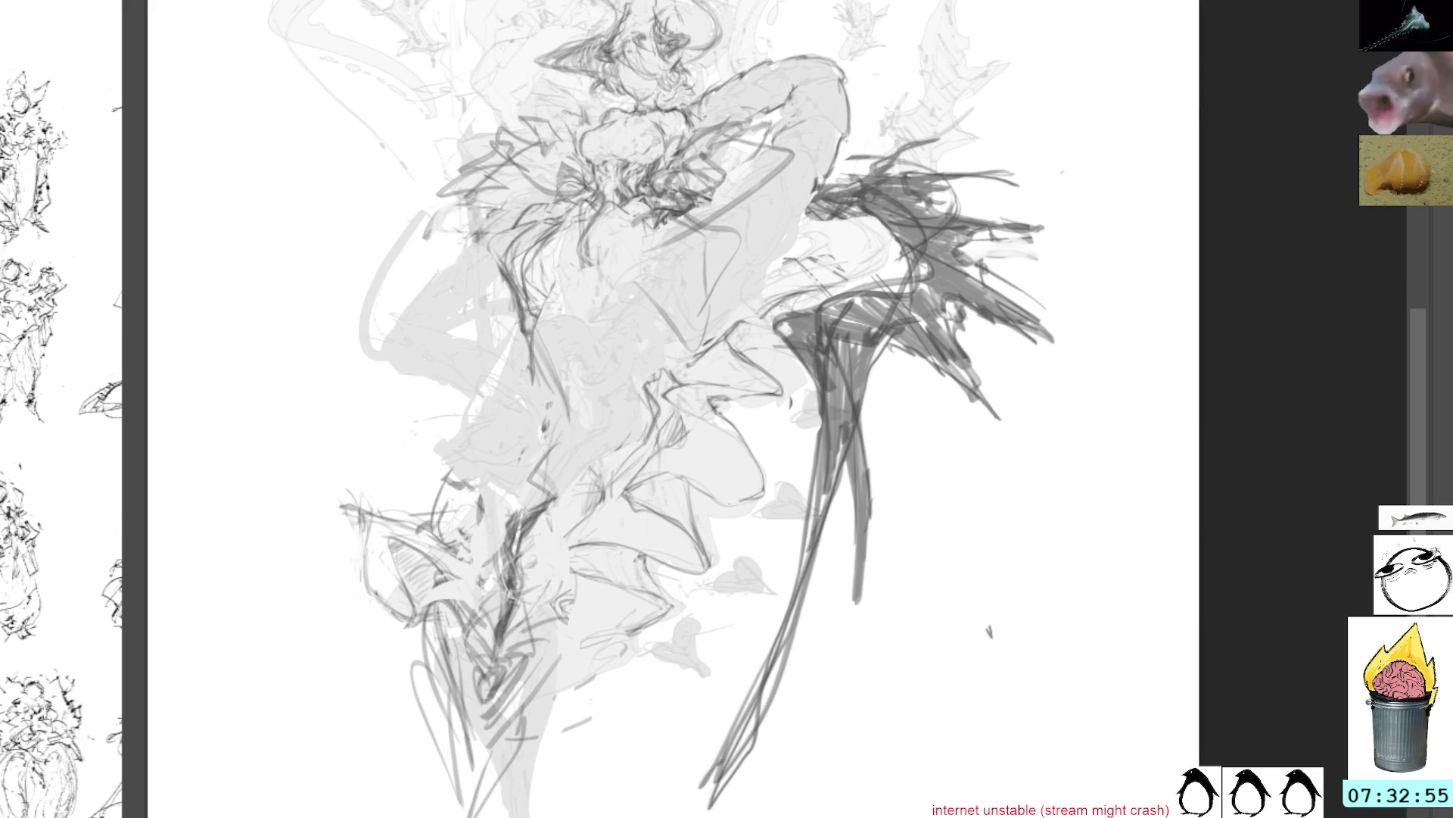
mouse_move(791, 408)
left_mouse_down()
mouse_move(909, 454)
mouse_move(925, 381)
left_mouse_up()
mouse_move(602, 95)
left_mouse_down()
mouse_move(617, 113)
mouse_move(591, 152)
mouse_move(640, 91)
left_mouse_up()
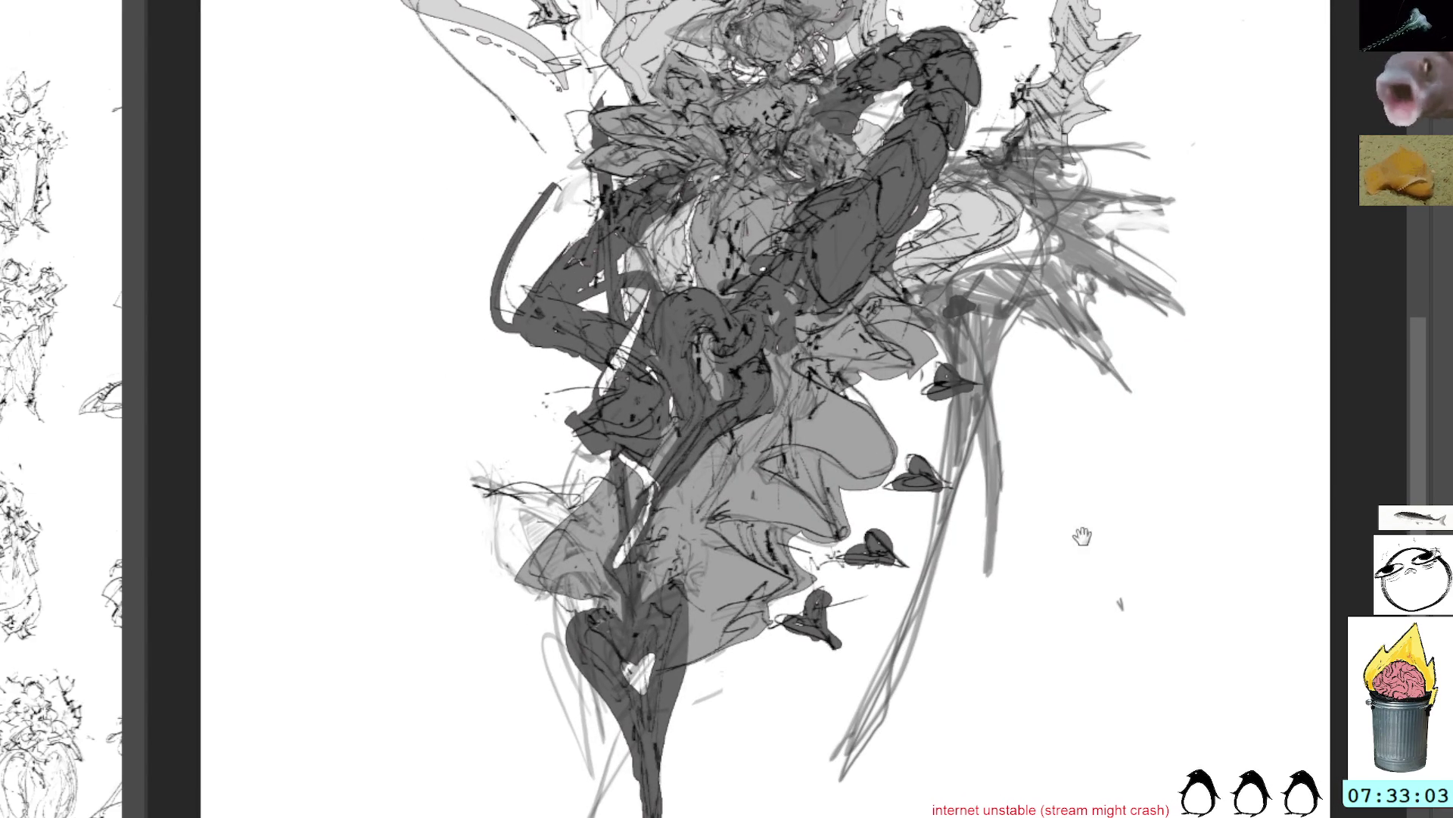
Paint dark strokes over the white heart shape and the stem below it
mouse_move(678, 750)
left_mouse_down()
mouse_move(685, 582)
mouse_move(564, 624)
mouse_move(674, 742)
left_mouse_up()
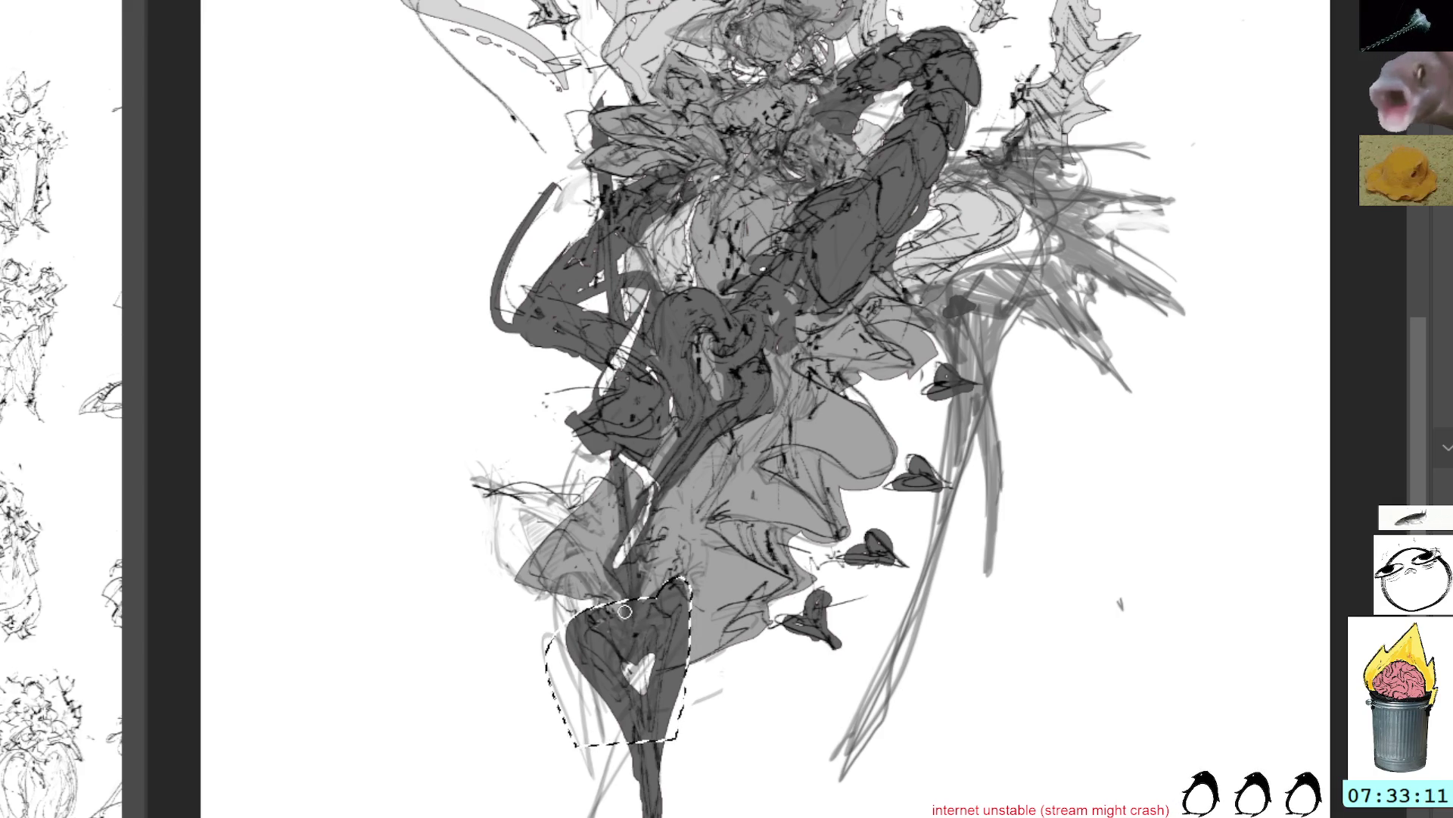
left_click(684, 704)
left_click_drag(775, 632, 716, 616)
mouse_move(583, 640)
left_mouse_down()
mouse_move(612, 625)
mouse_move(545, 810)
left_mouse_up()
left_click_drag(579, 670, 549, 794)
left_click_drag(574, 697, 539, 813)
Fill the lower heart and stem with more dark grey strokes
left_click_drag(554, 673, 530, 813)
mouse_move(548, 745)
left_mouse_down()
mouse_move(512, 574)
mouse_move(557, 569)
mouse_move(536, 693)
left_mouse_up()
mouse_move(526, 570)
left_mouse_down()
mouse_move(549, 708)
mouse_move(581, 603)
left_mouse_up()
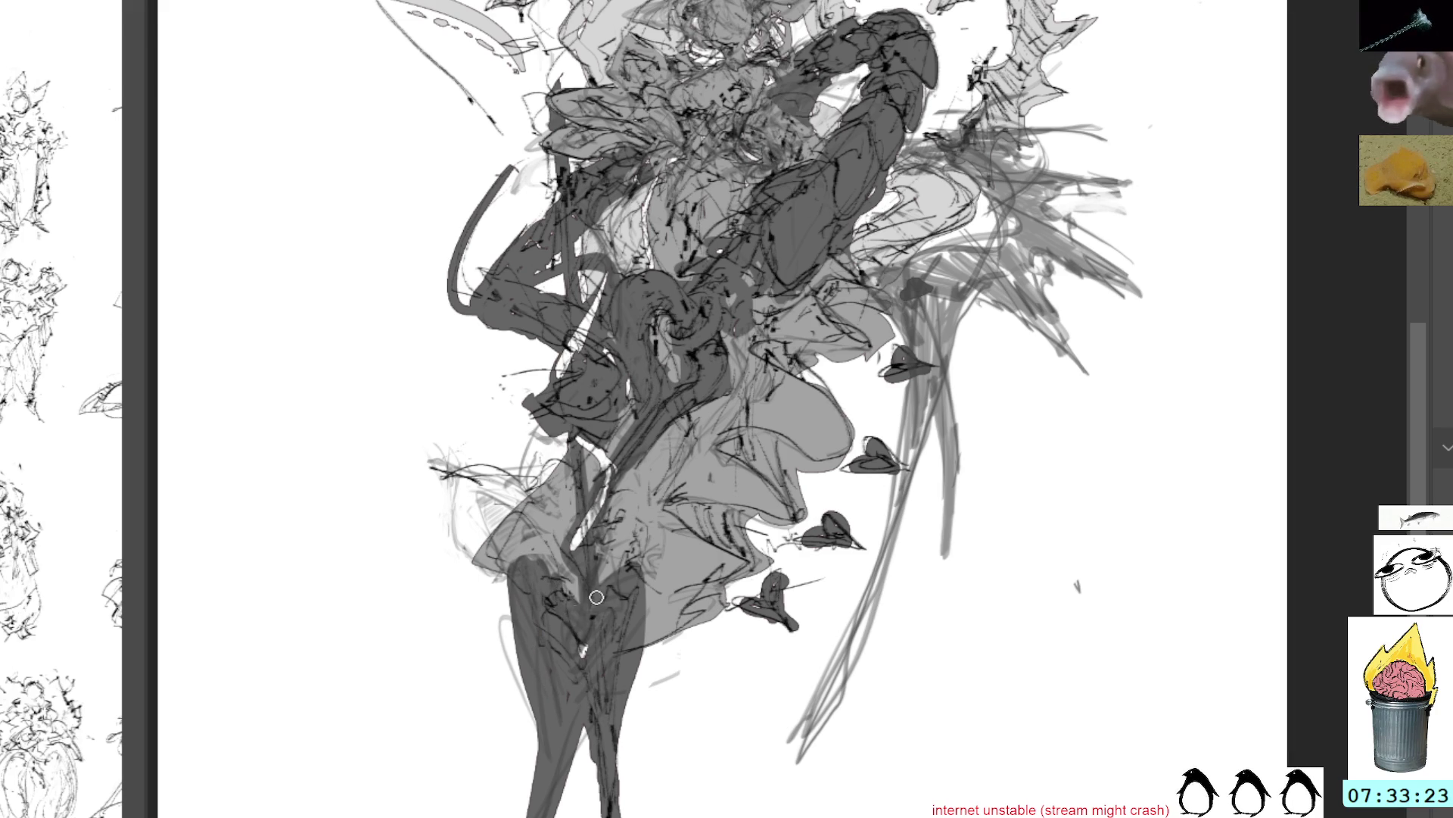
left_click_drag(602, 693, 579, 814)
mouse_move(651, 647)
left_mouse_down()
mouse_move(681, 700)
mouse_move(501, 645)
left_mouse_up()
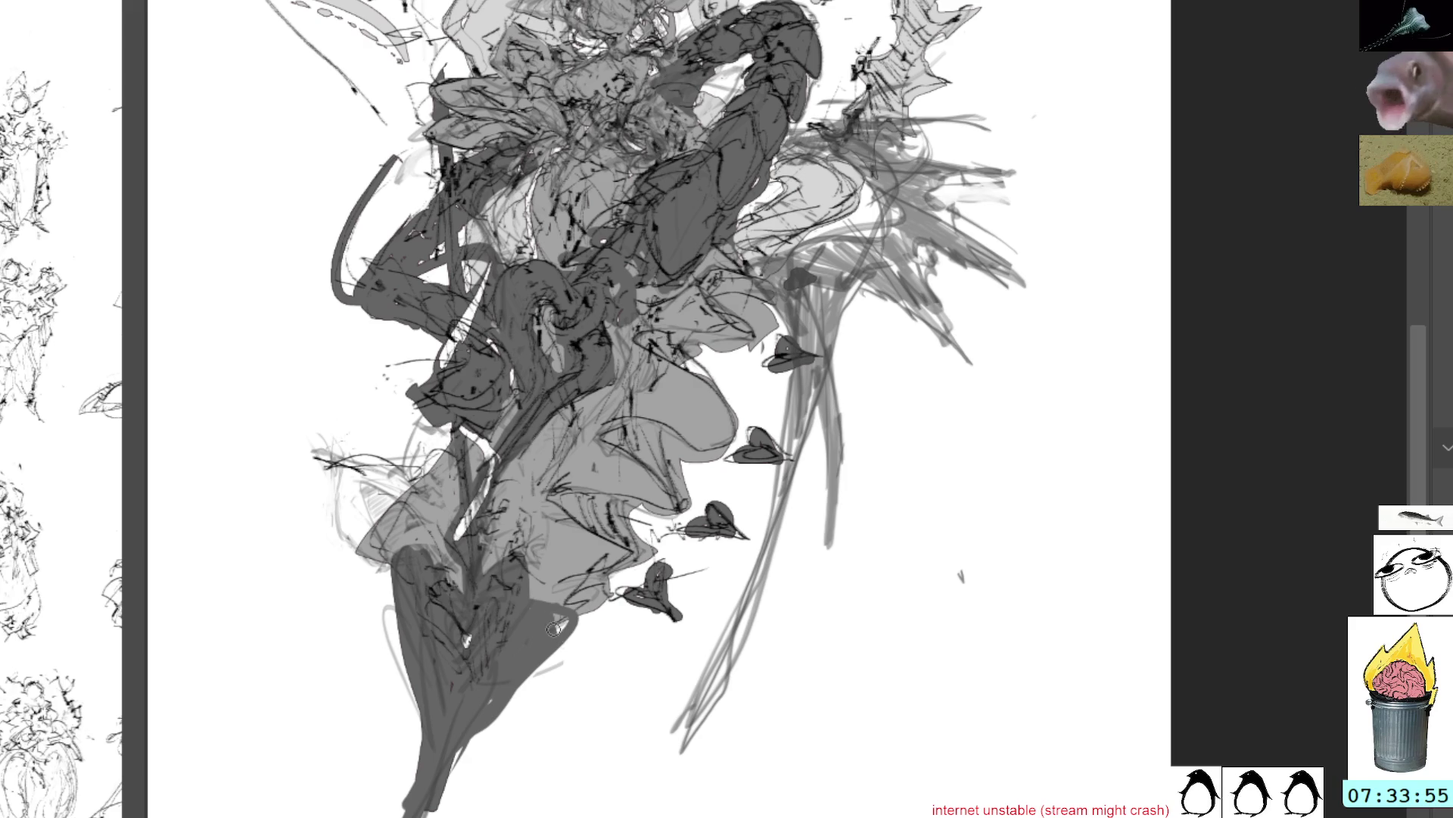
Undo the last dark stroke, deselect, and paint dark strokes diagonally down the figure's base
key("ctrl+z")
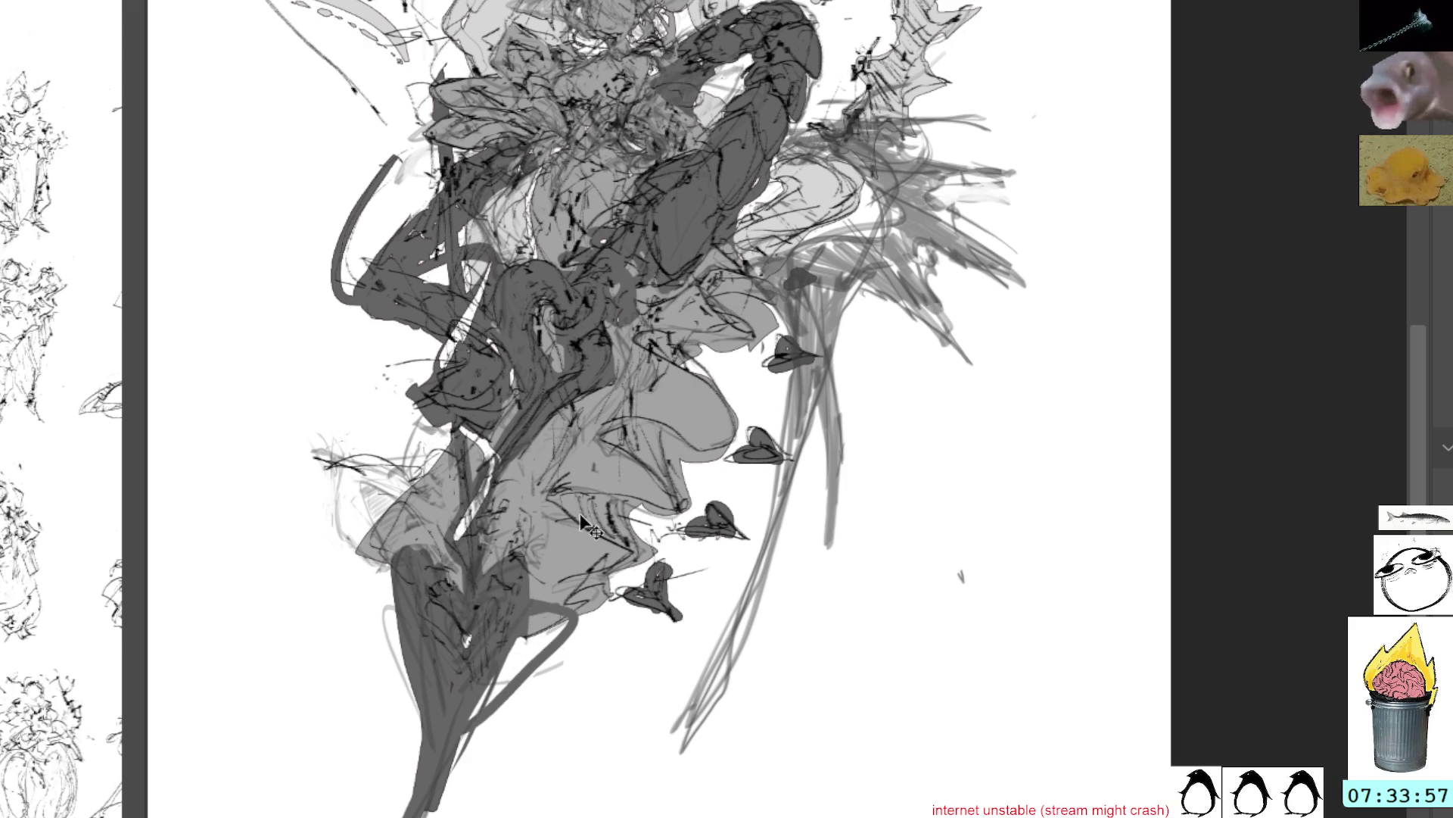
key("ctrl+z")
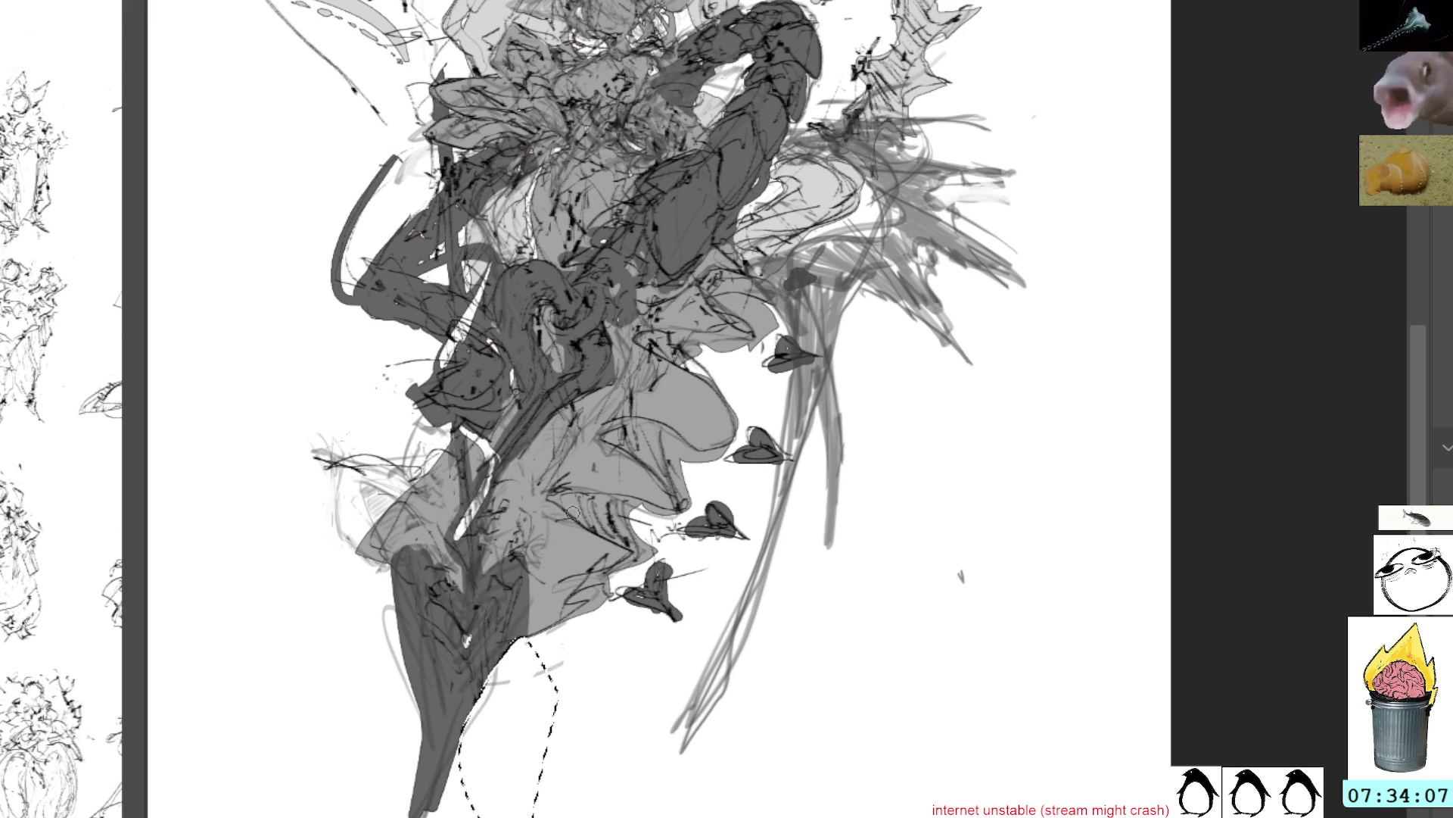
key("ctrl+d")
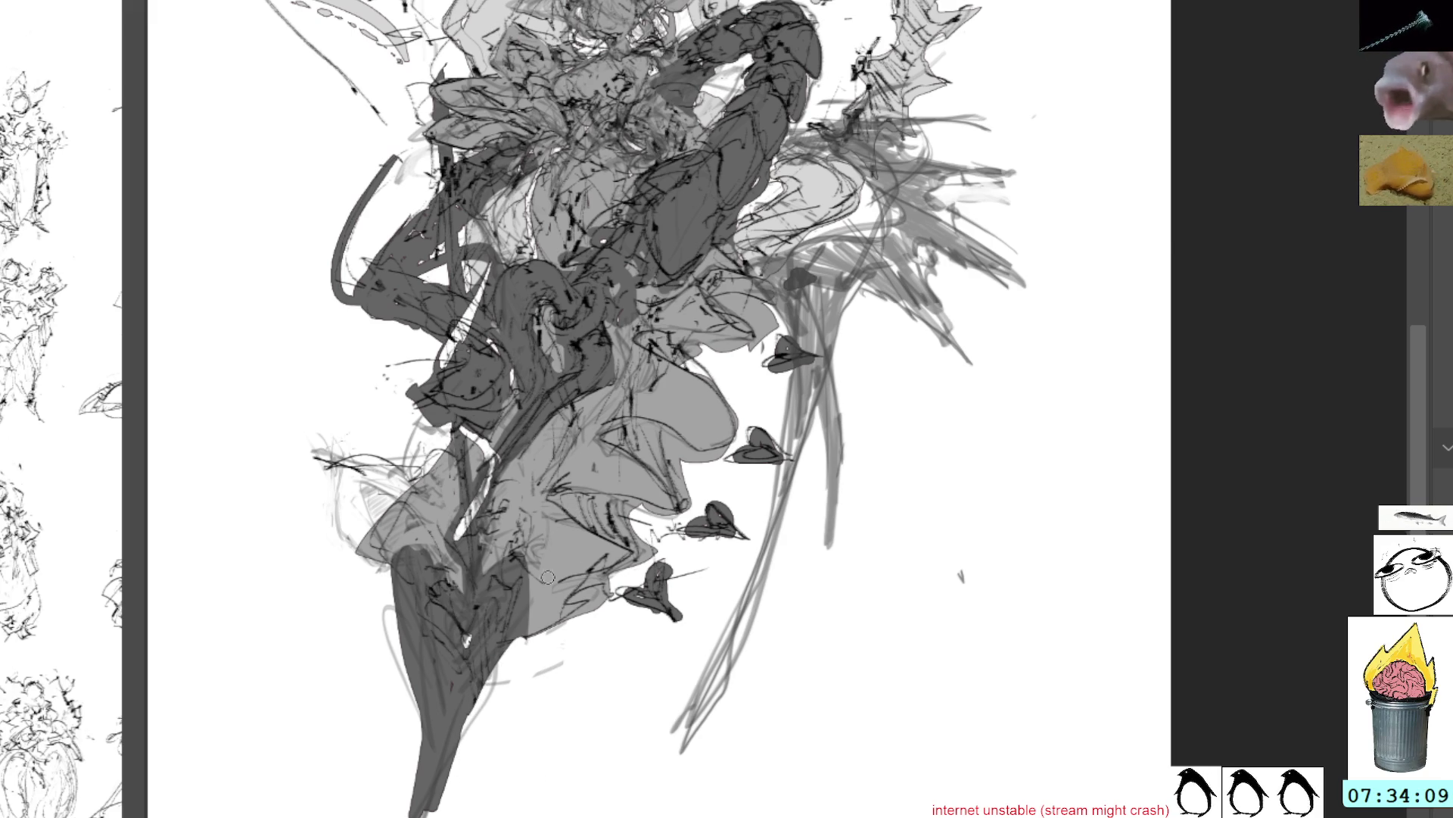
left_click_drag(520, 641, 461, 746)
mouse_move(509, 671)
left_mouse_down()
mouse_move(450, 764)
mouse_move(541, 630)
mouse_move(561, 628)
left_mouse_up()
mouse_move(496, 702)
left_mouse_down()
mouse_move(544, 629)
mouse_move(492, 685)
left_mouse_up()
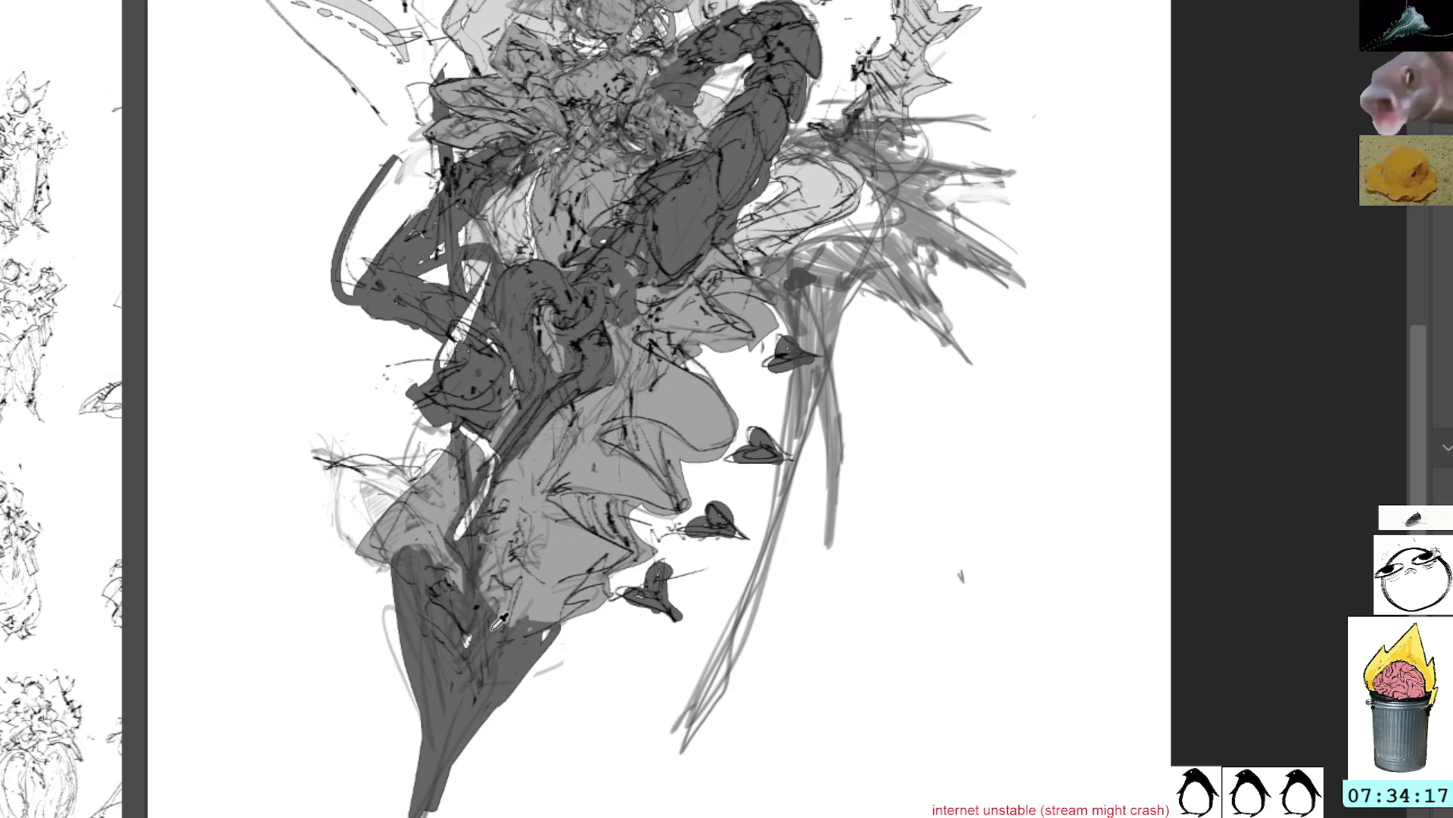
left_click_drag(488, 617, 545, 607)
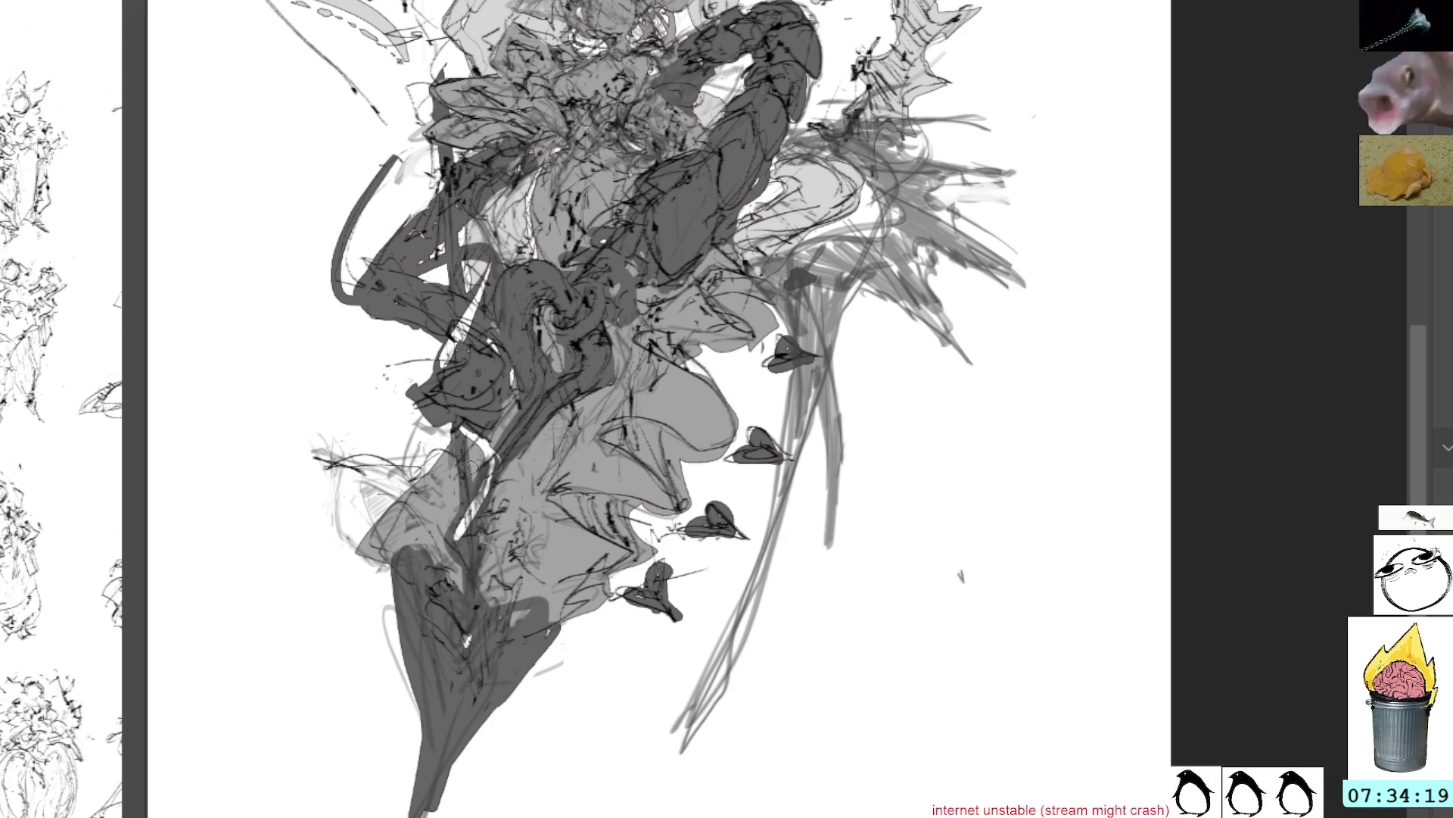
Switch to a lighter grey and lay it over the figure's lower-left area
mouse_move(377, 477)
left_mouse_down()
mouse_move(375, 551)
mouse_move(318, 445)
mouse_move(362, 522)
mouse_move(345, 490)
mouse_move(428, 432)
mouse_move(457, 450)
left_mouse_up()
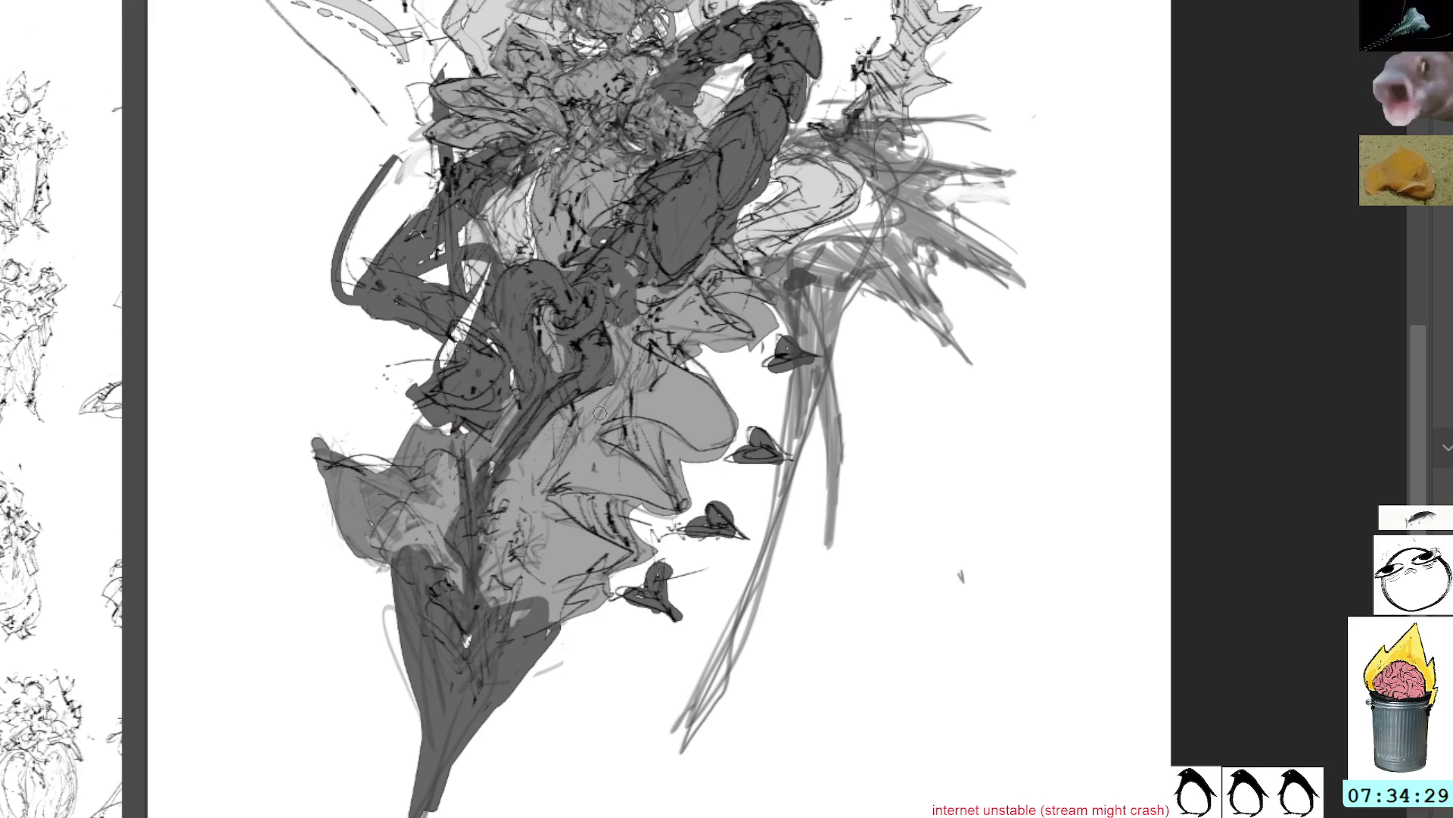
right_click(636, 475)
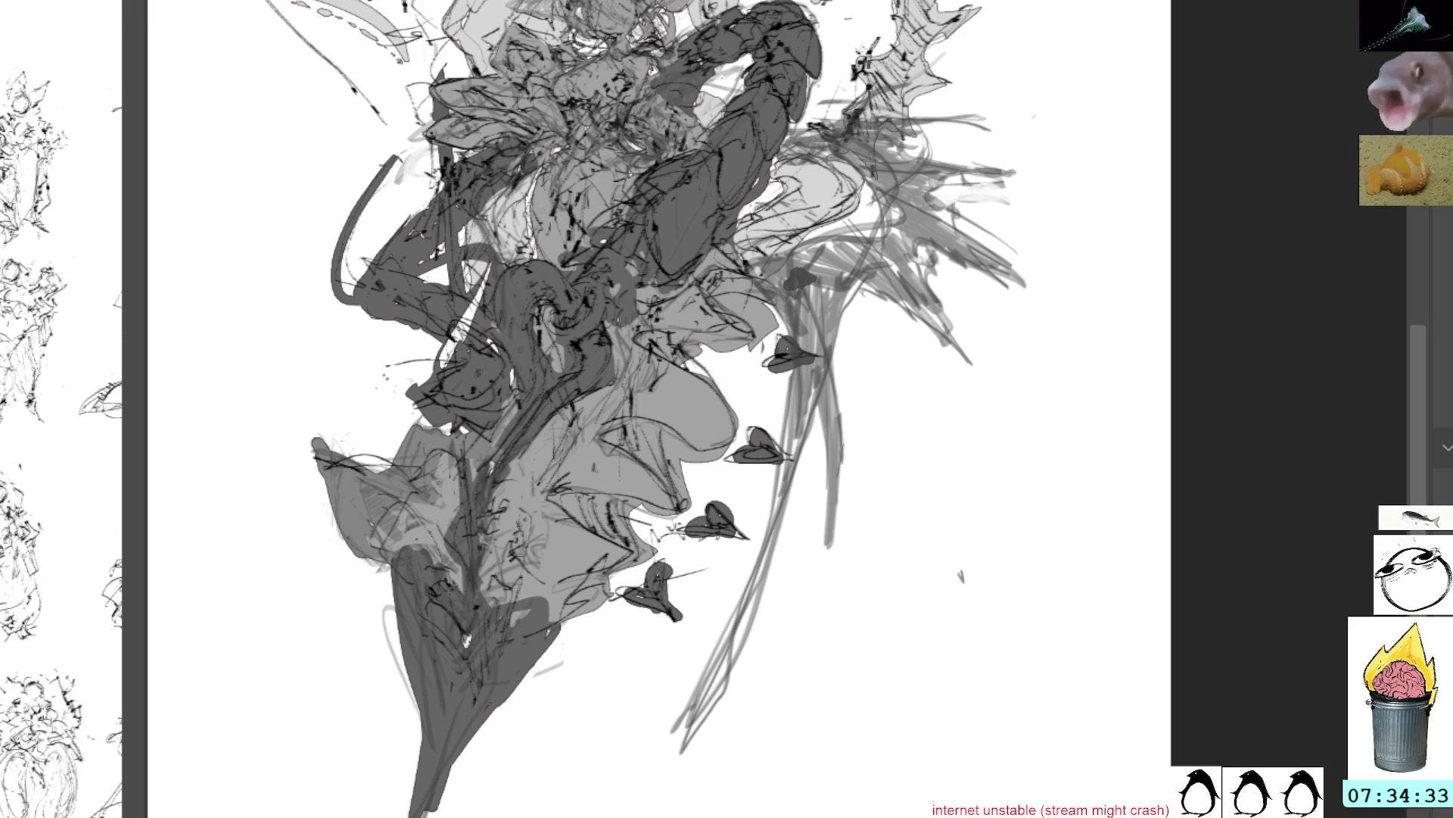
left_click_drag(360, 508, 500, 430)
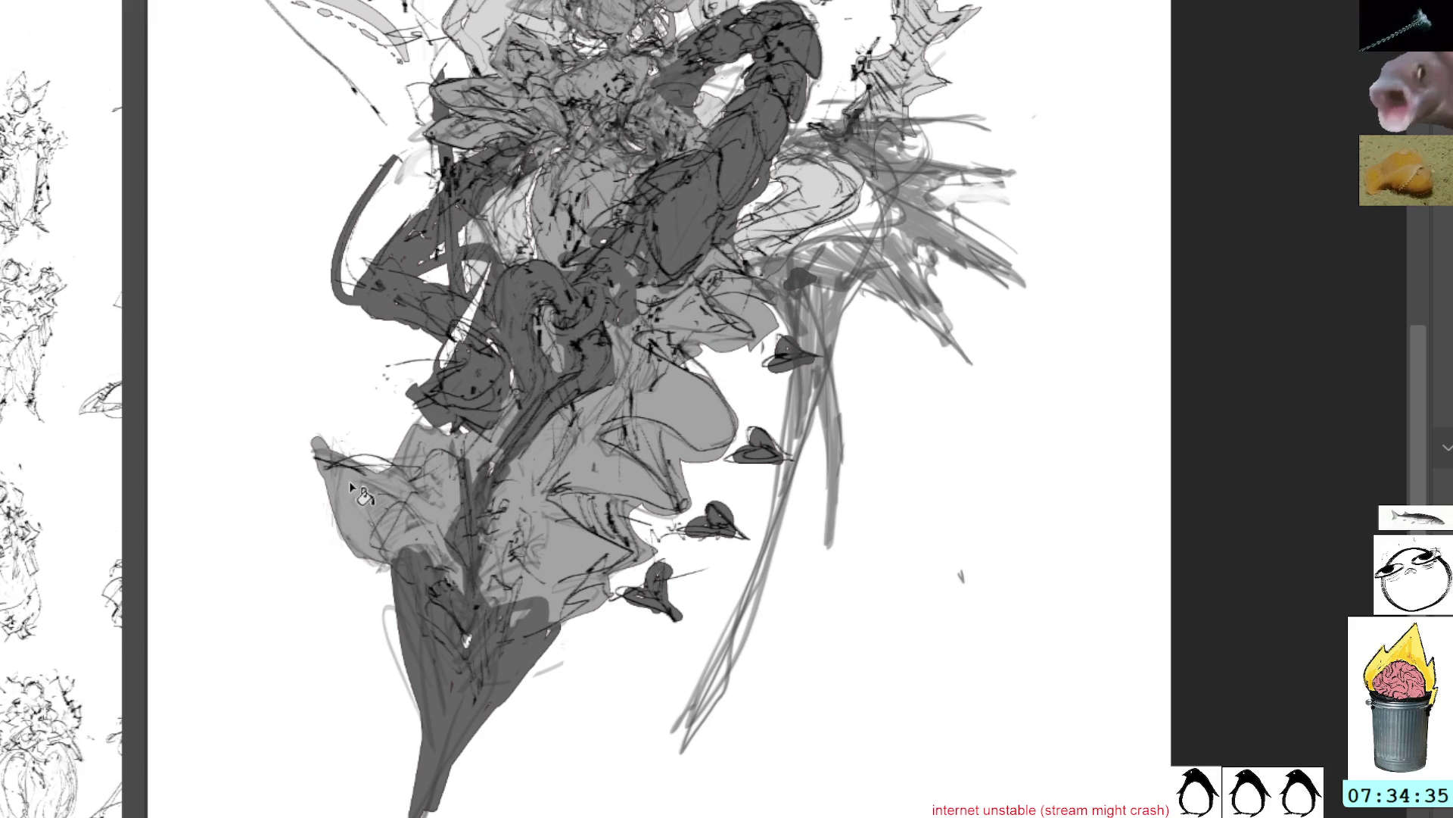
Add short dark strokes on the right side and lighten the dark stem with grey
left_click_drag(680, 349, 738, 416)
mouse_move(730, 347)
left_mouse_down()
mouse_move(715, 400)
mouse_move(713, 372)
left_mouse_up()
mouse_move(946, 218)
left_mouse_down()
mouse_move(847, 228)
mouse_move(902, 209)
left_mouse_up()
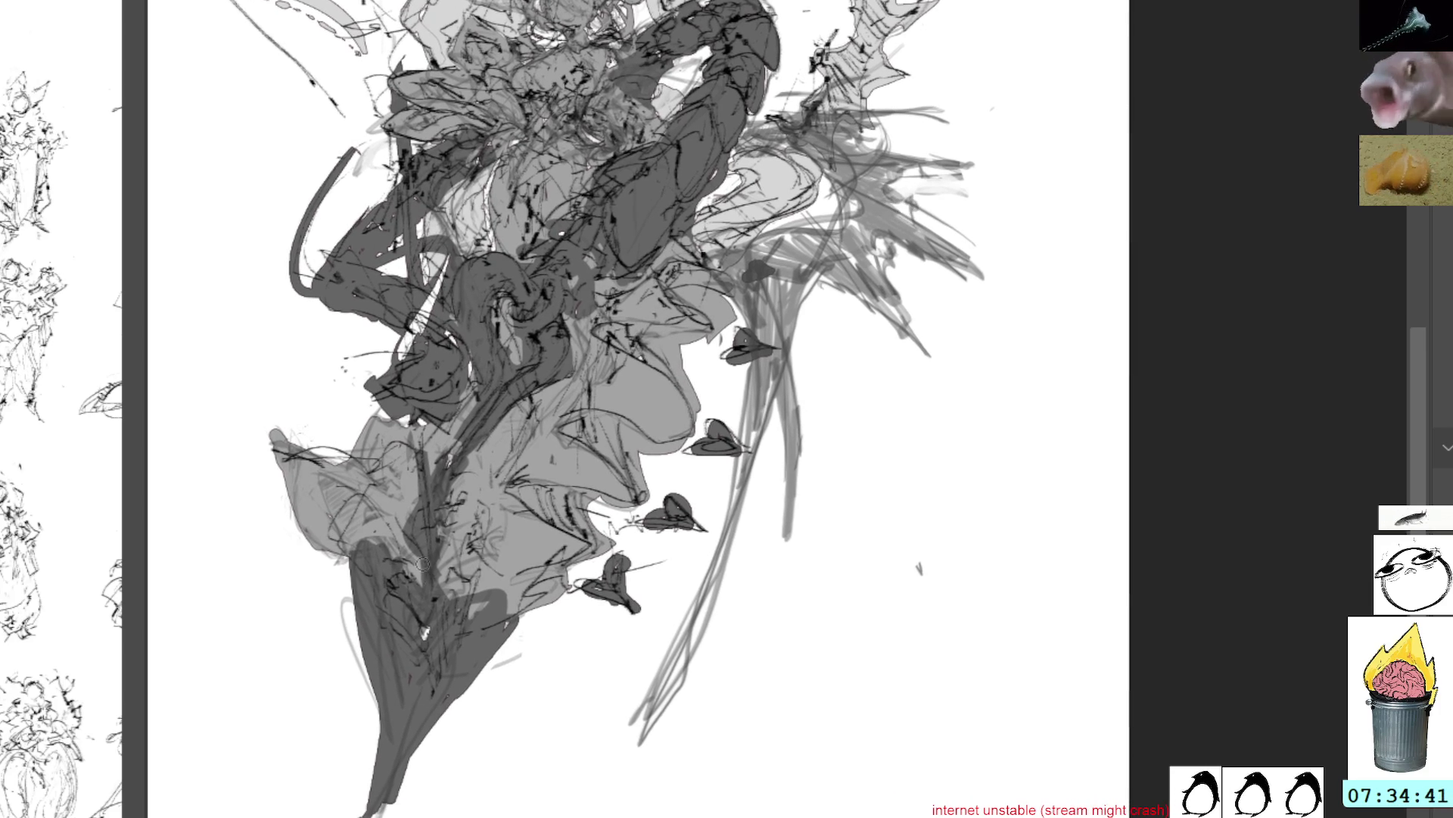
left_click_drag(478, 606, 515, 609)
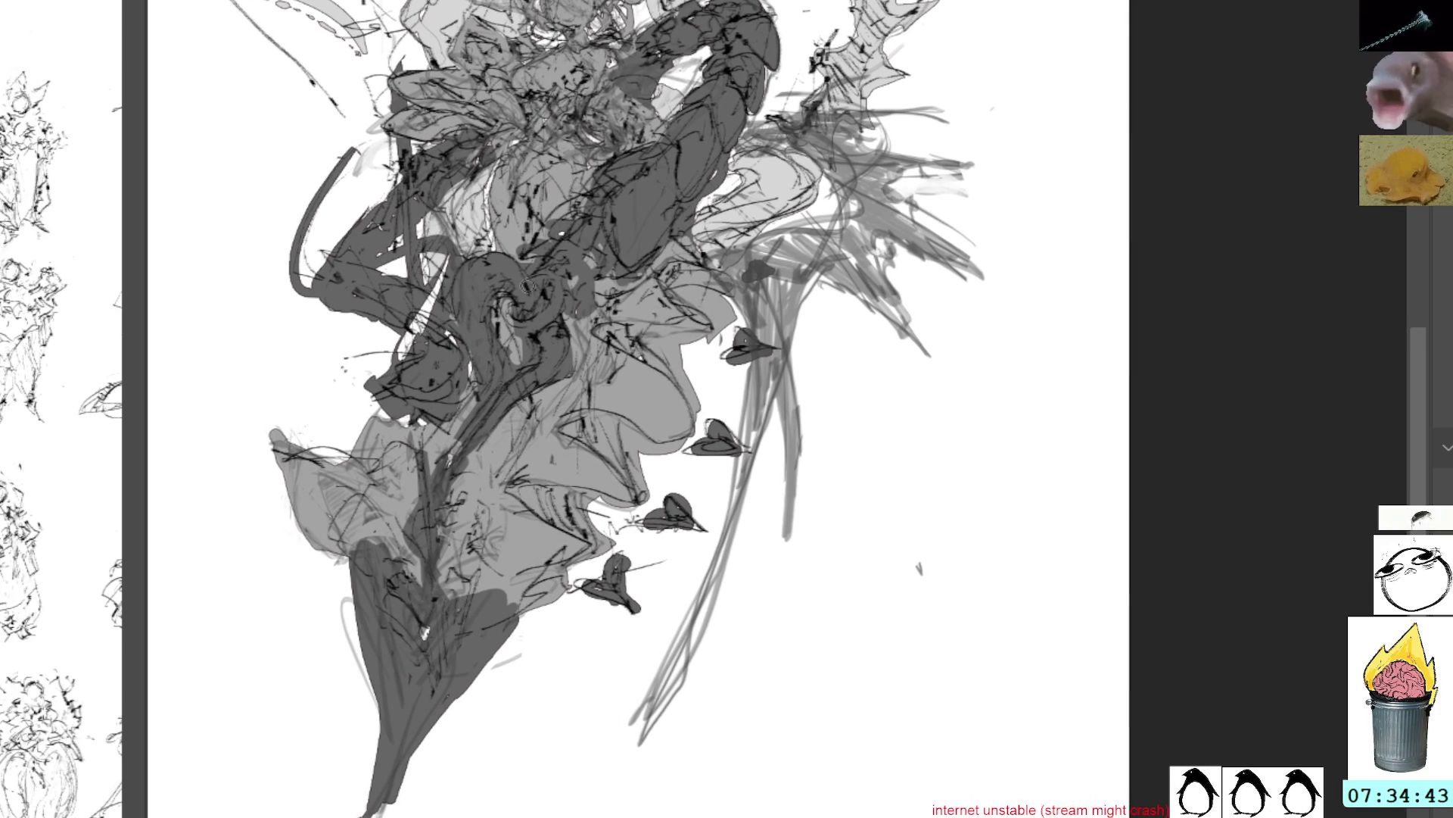
left_click_drag(430, 432, 411, 557)
mouse_move(485, 408)
left_mouse_down()
mouse_move(433, 522)
mouse_move(447, 608)
left_mouse_up()
Try a long dark diagonal line from the top down the figure, undoing the misplaced strokes
mouse_move(848, 140)
left_mouse_down()
mouse_move(817, 132)
mouse_move(787, 197)
mouse_move(840, 190)
mouse_move(839, 225)
left_mouse_up()
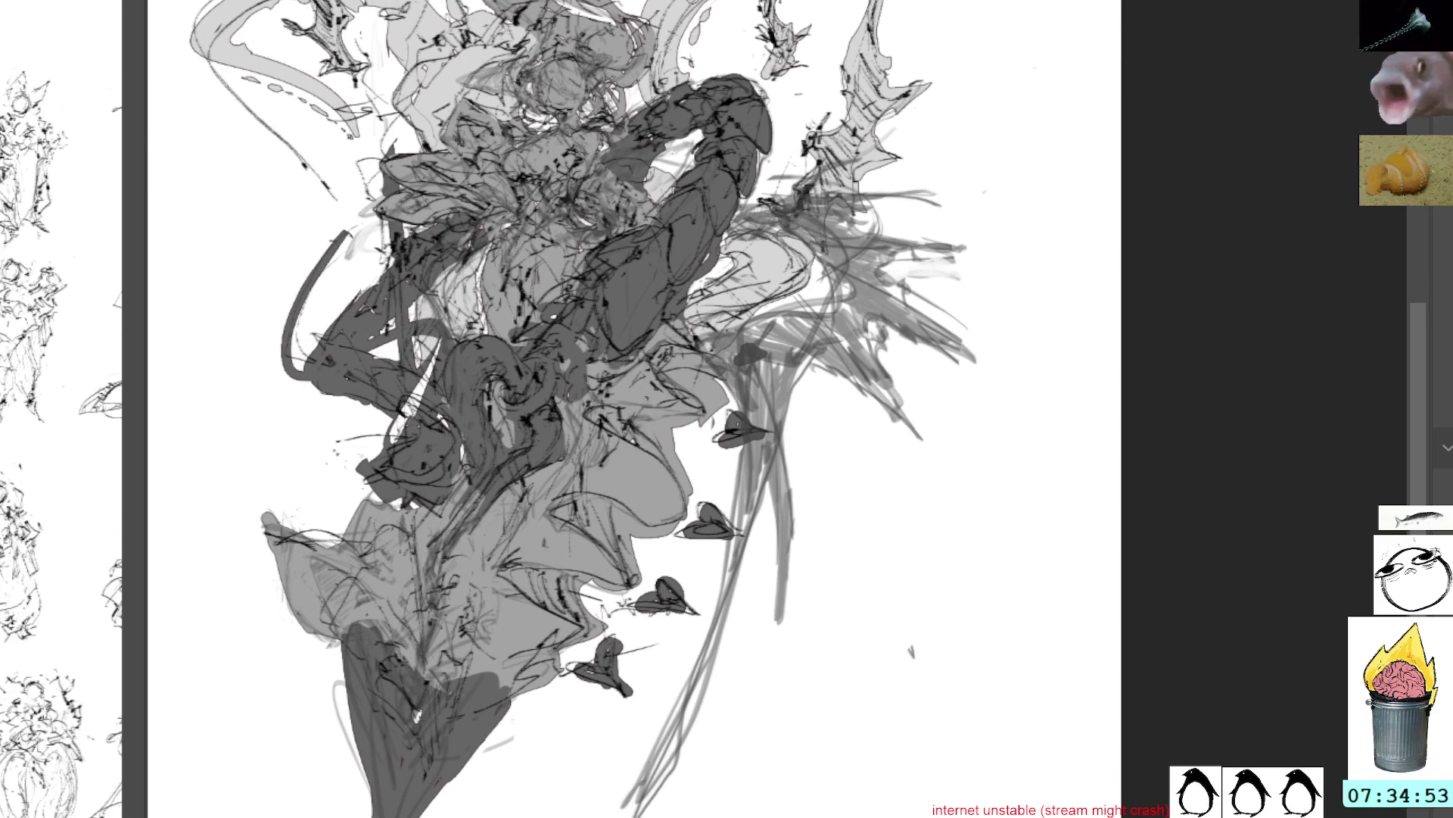
left_click_drag(695, 2, 594, 189)
key("ctrl+z")
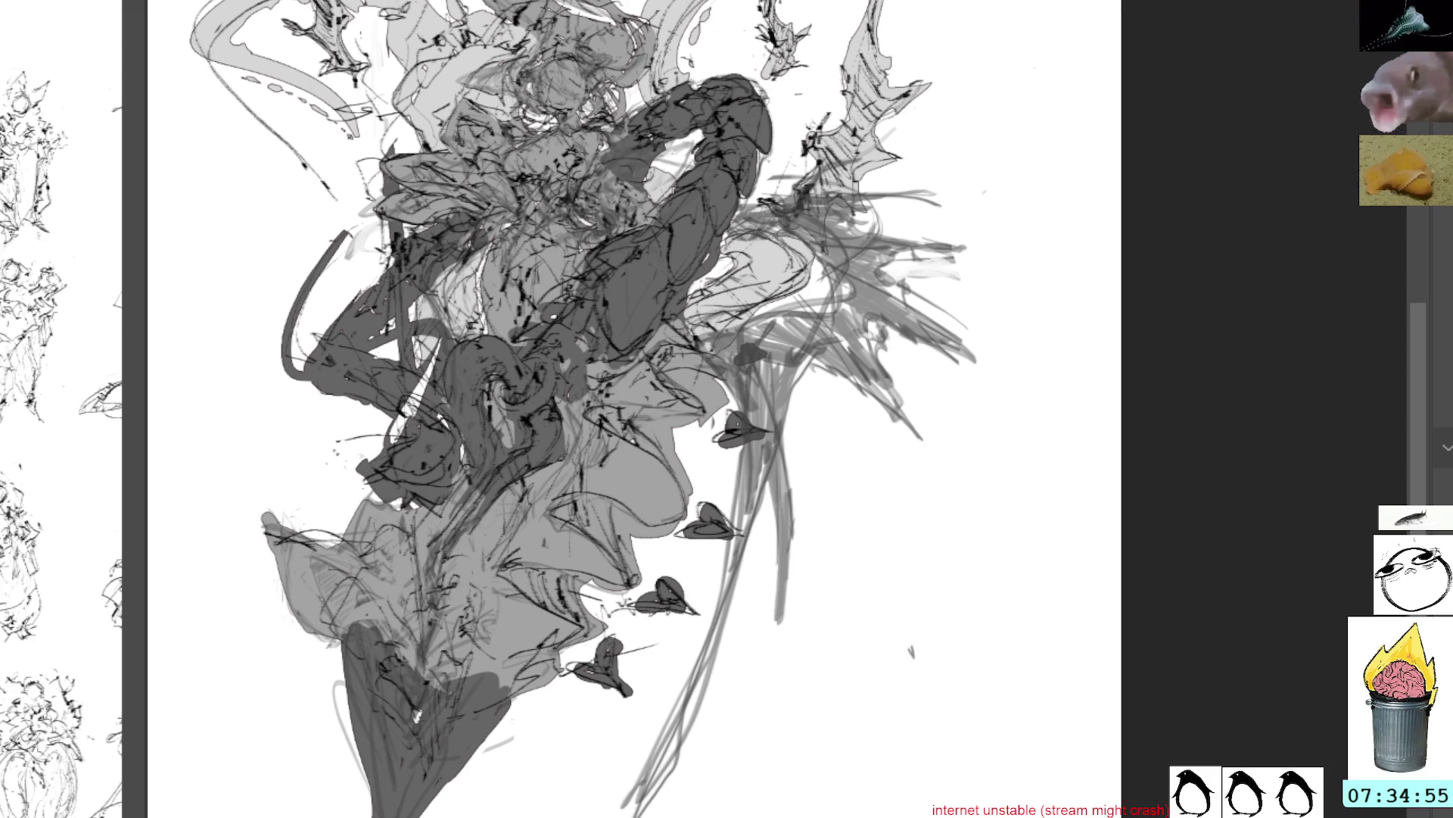
left_click_drag(645, 2, 524, 332)
left_click_drag(504, 404, 418, 675)
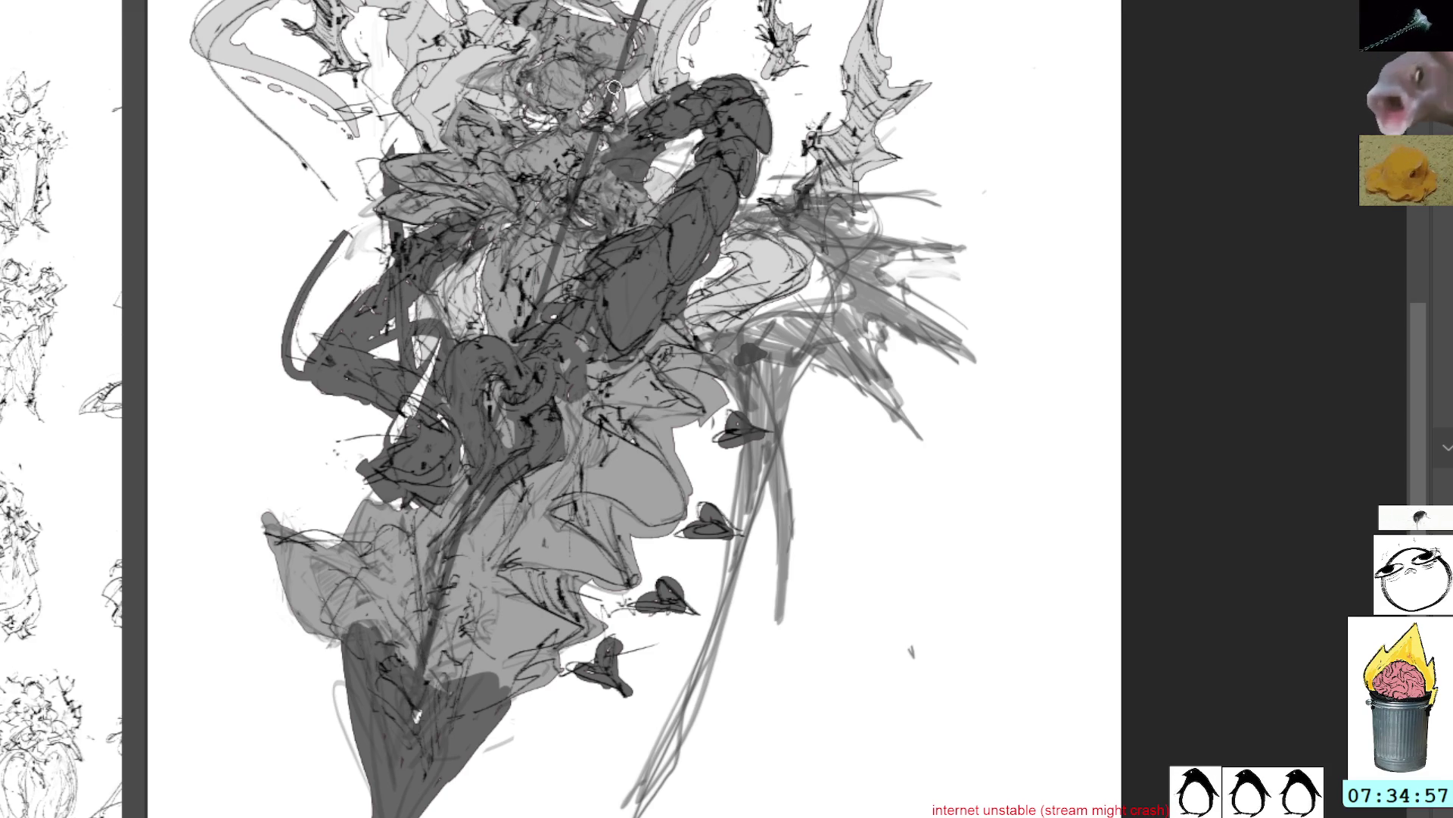
left_click_drag(602, 134, 543, 304)
left_click_drag(491, 493, 418, 783)
key("ctrl+z")
key("ctrl+z")
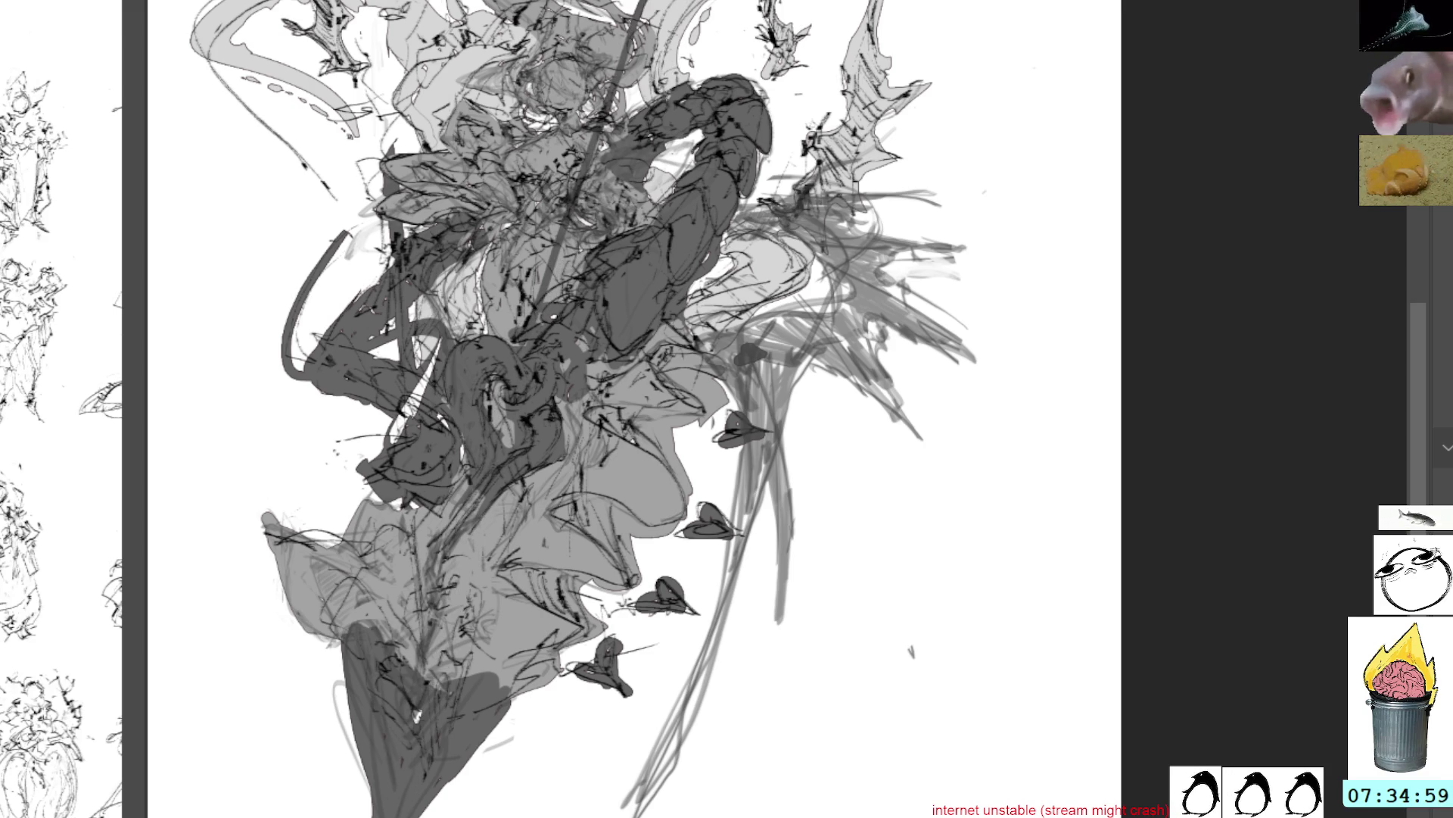
key("ctrl+z")
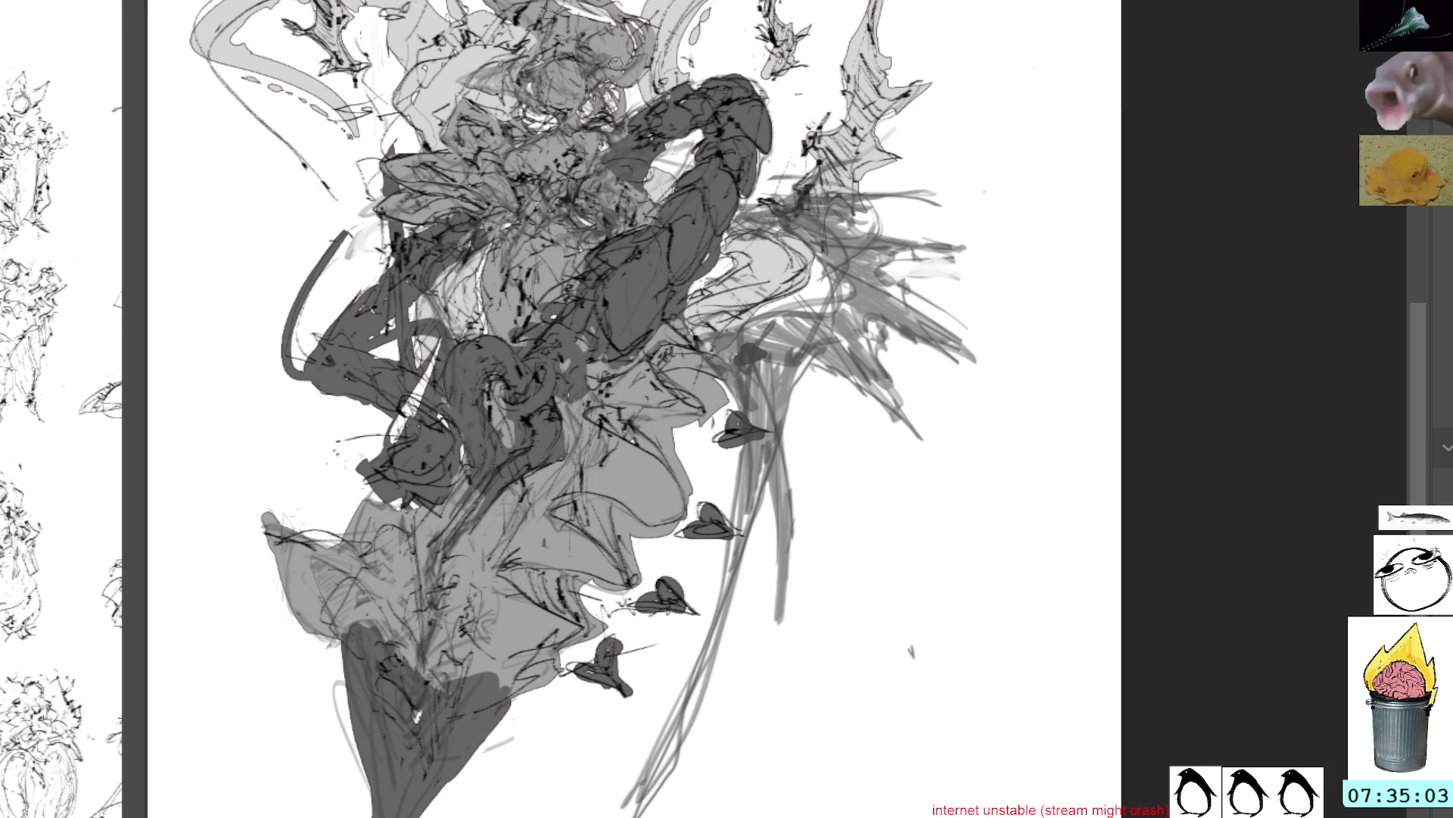
key("ctrl+shift+z")
key("ctrl+shift+z")
Draw the straight spear line from the top edge diagonally across the figure, comparing with and without it
key("ctrl+shift+z")
key("ctrl+z")
key("ctrl+z")
key("ctrl+z")
left_click_drag(649, 2, 610, 122)
left_click_drag(585, 203, 418, 715)
key("ctrl+z")
key("ctrl+z")
key("ctrl+shift+z")
key("ctrl+shift+z")
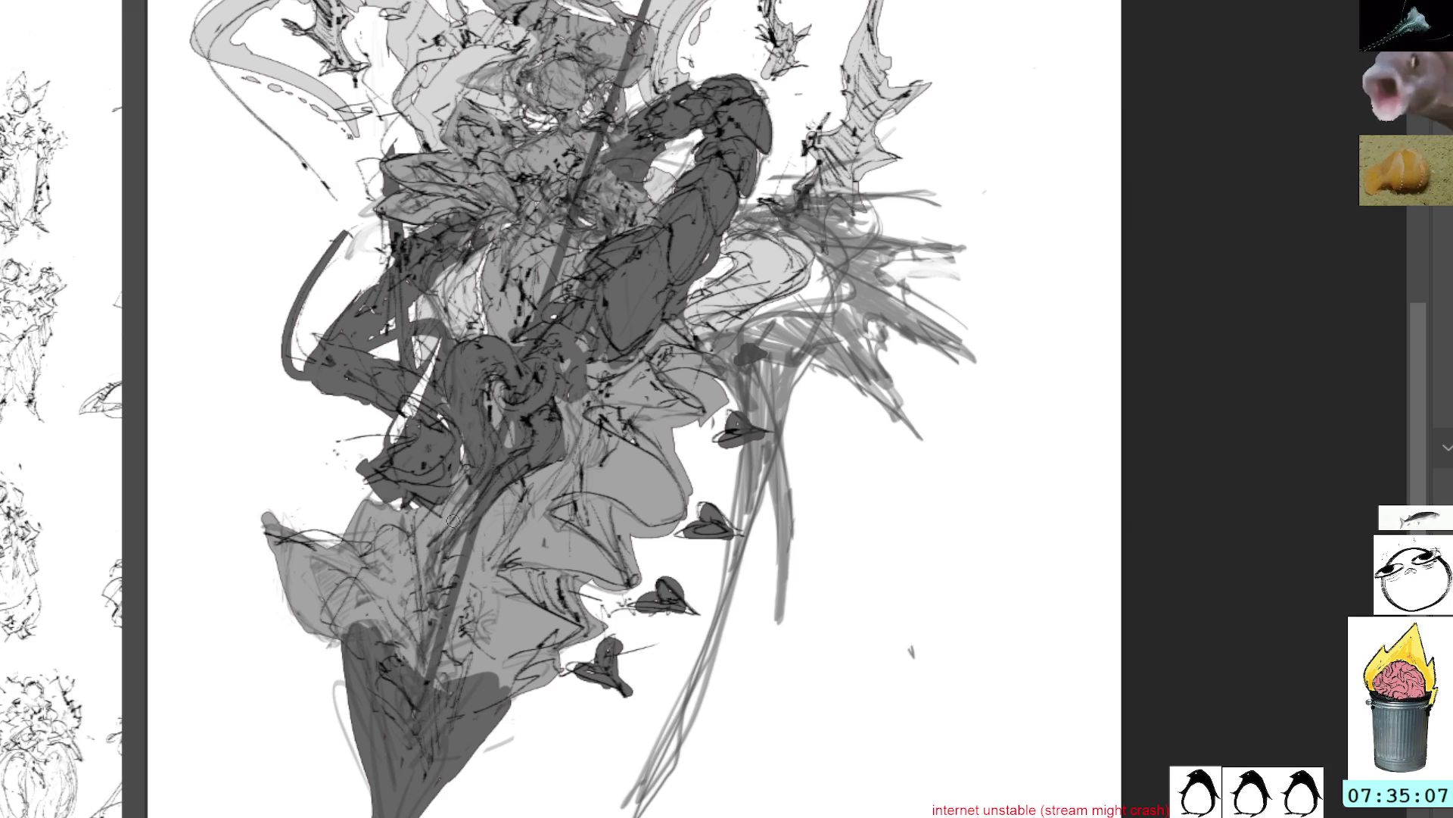
left_click_drag(687, 246, 805, 390)
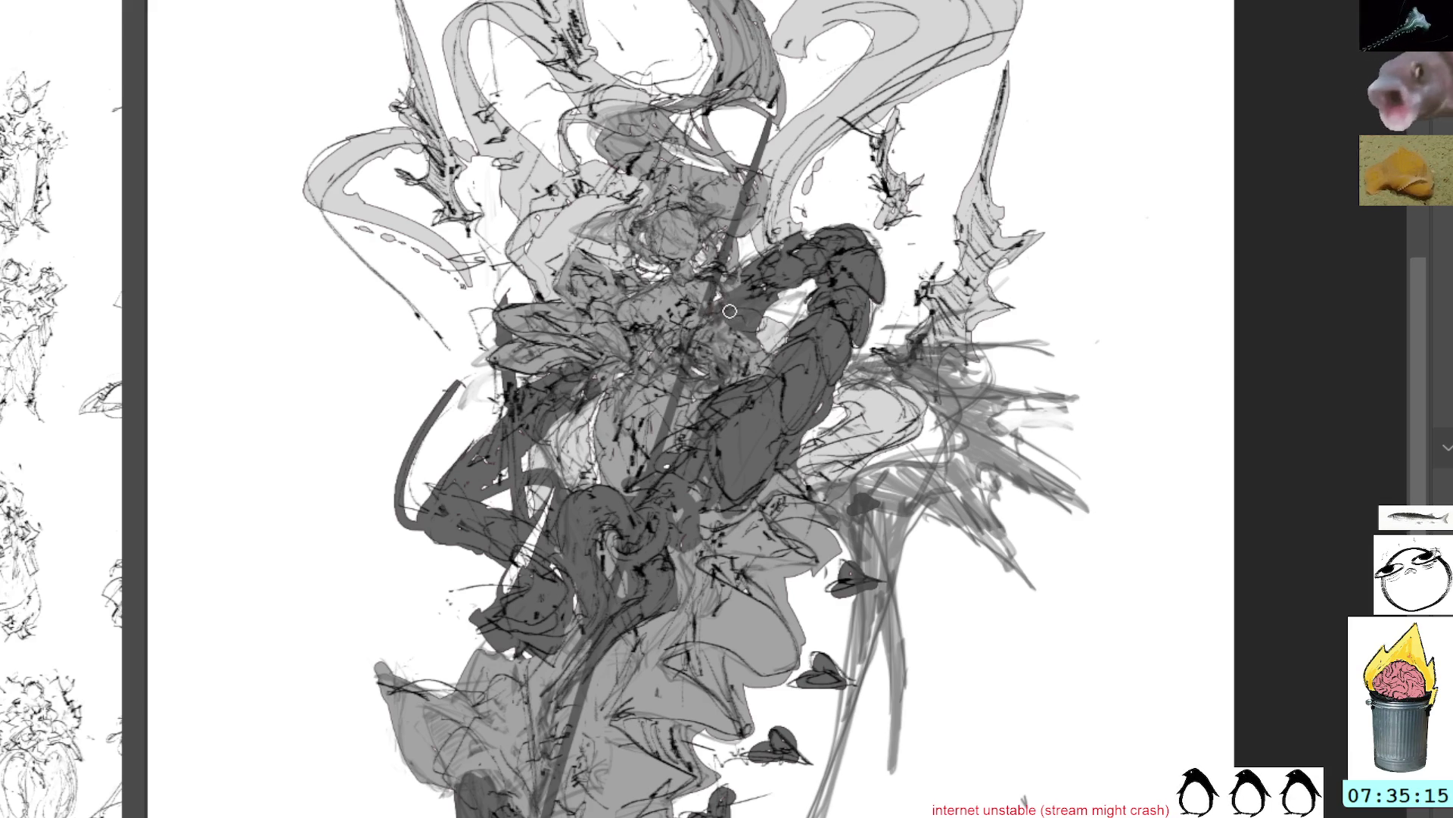
left_click_drag(1067, 291, 1000, 196)
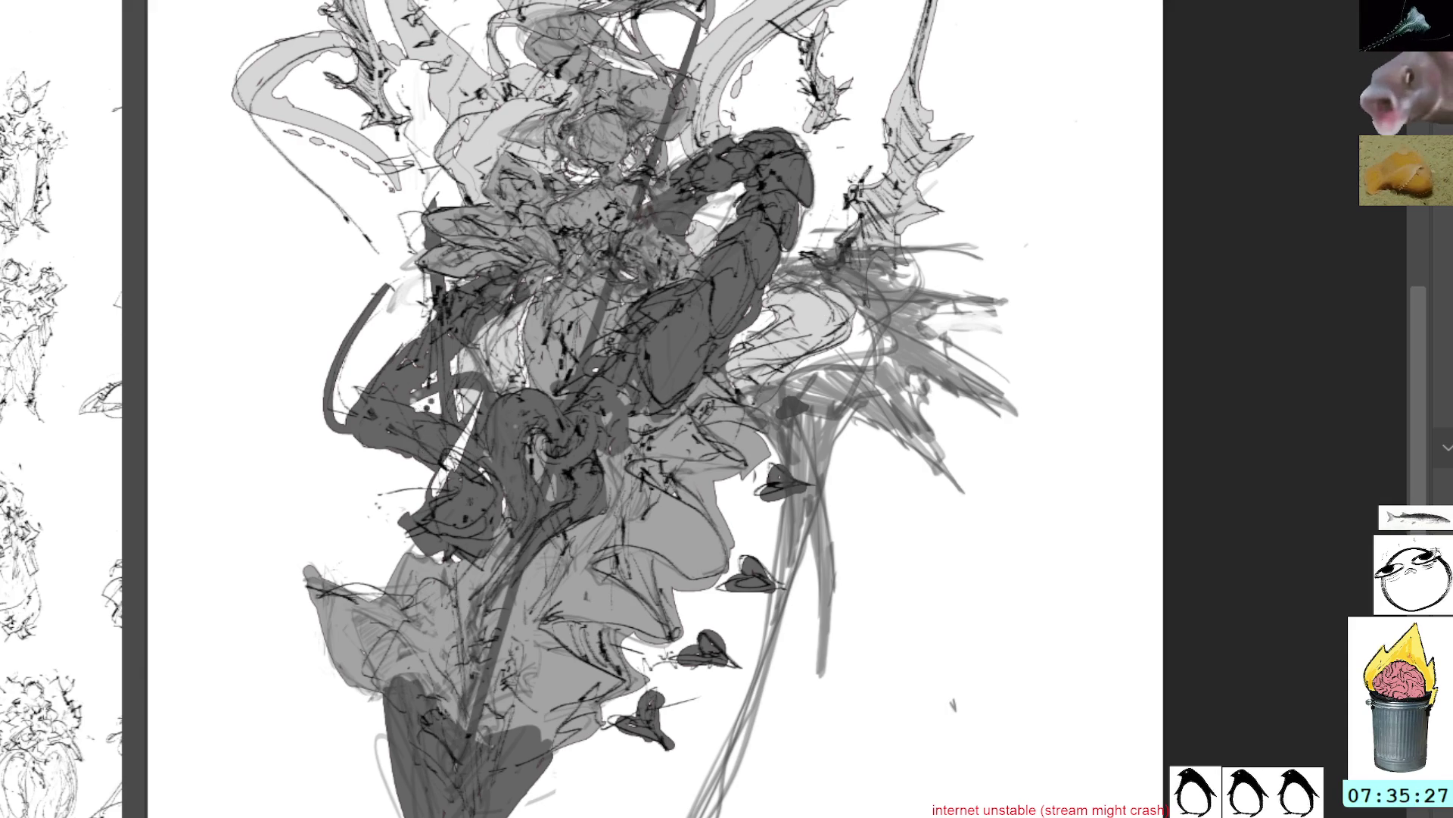
key("ctrl+z")
key("ctrl+shift+z")
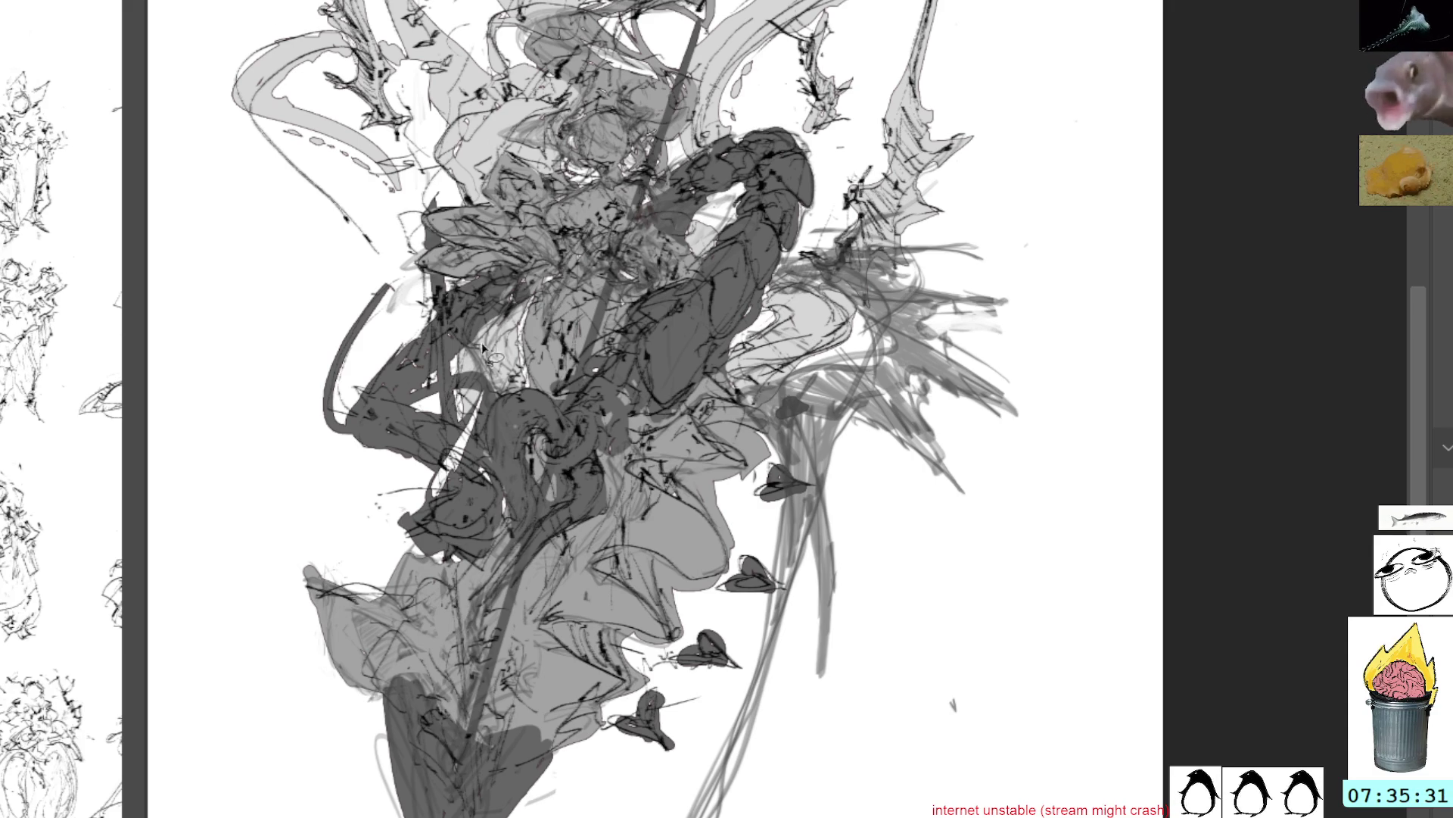
mouse_move(454, 365)
left_mouse_down()
mouse_move(376, 520)
mouse_move(512, 542)
mouse_move(489, 446)
mouse_move(504, 355)
left_mouse_up()
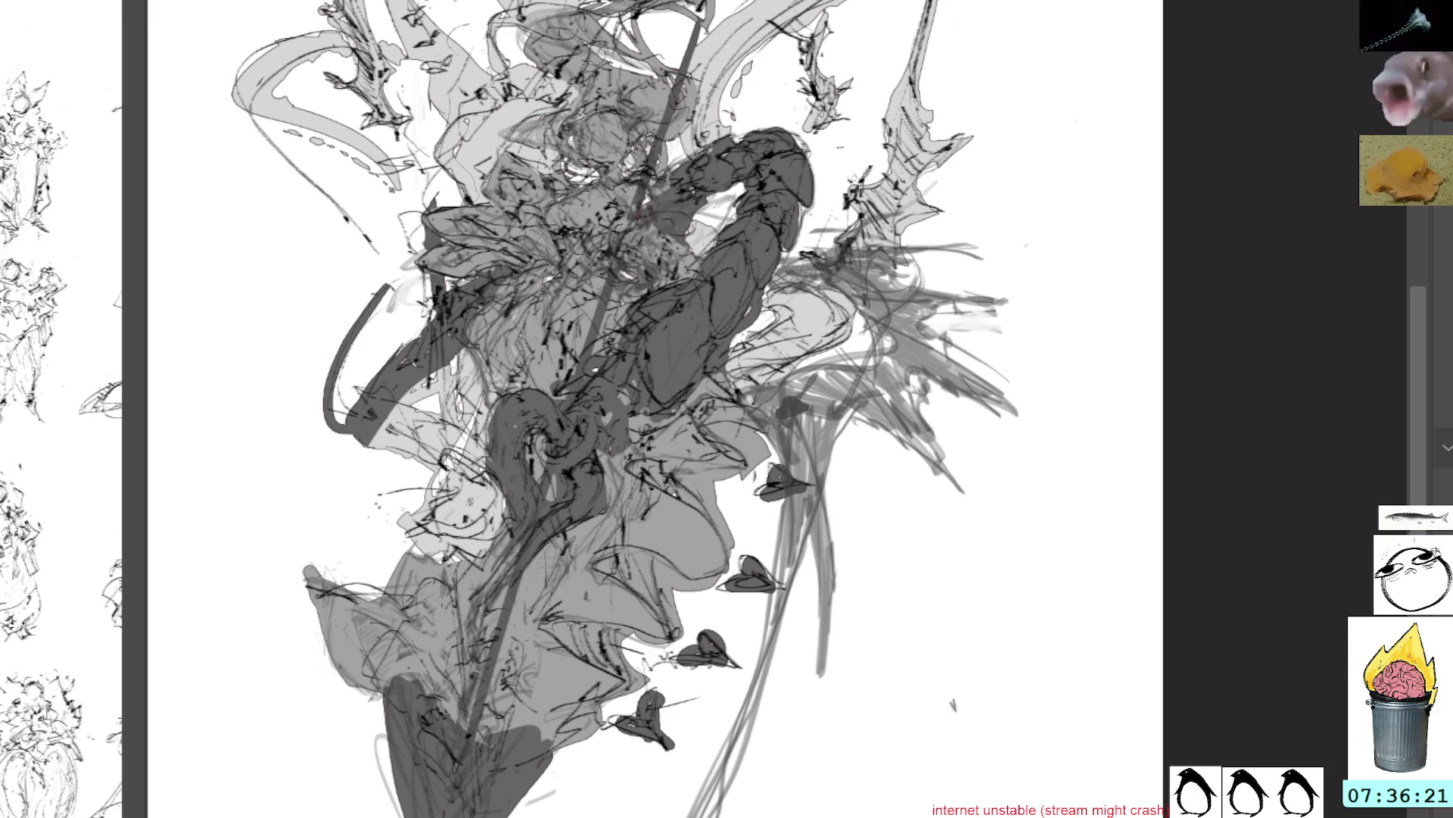
key("ctrl+z")
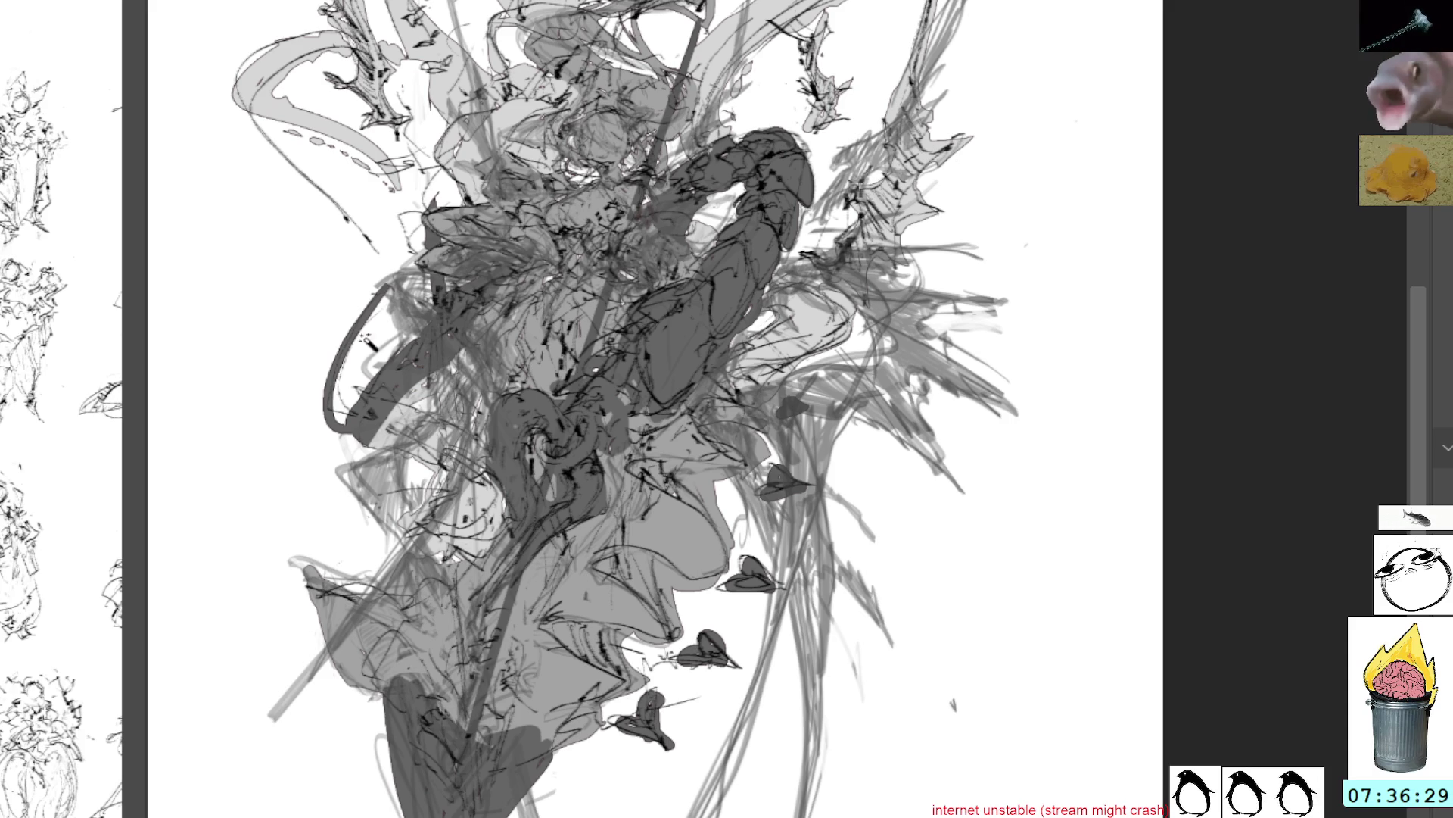
Select the dark curving stroke on the figure's left, delete it, and deselect
left_click(388, 389)
key("Delete")
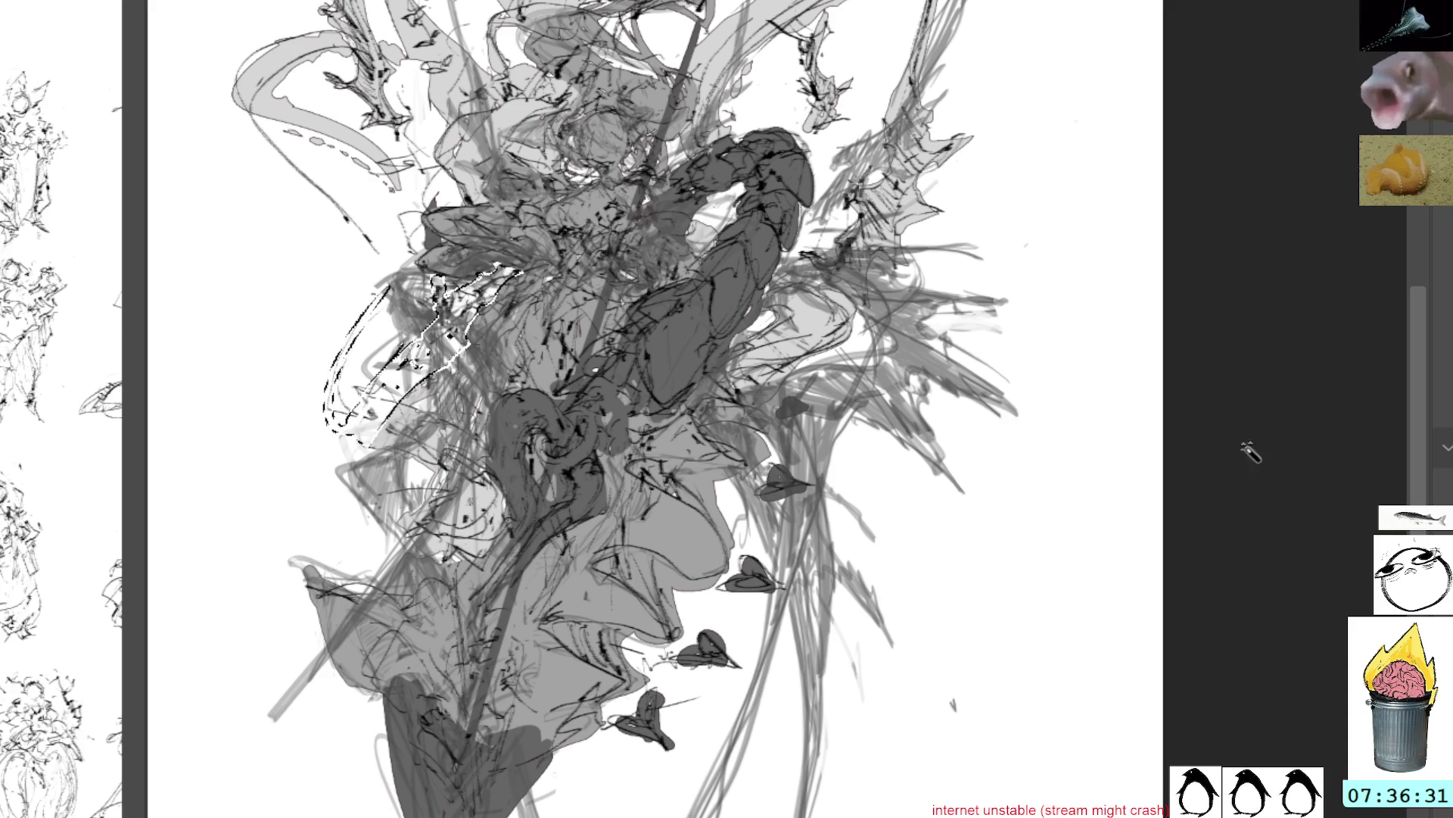
key("ctrl+d")
left_click_drag(1181, 595, 1145, 524)
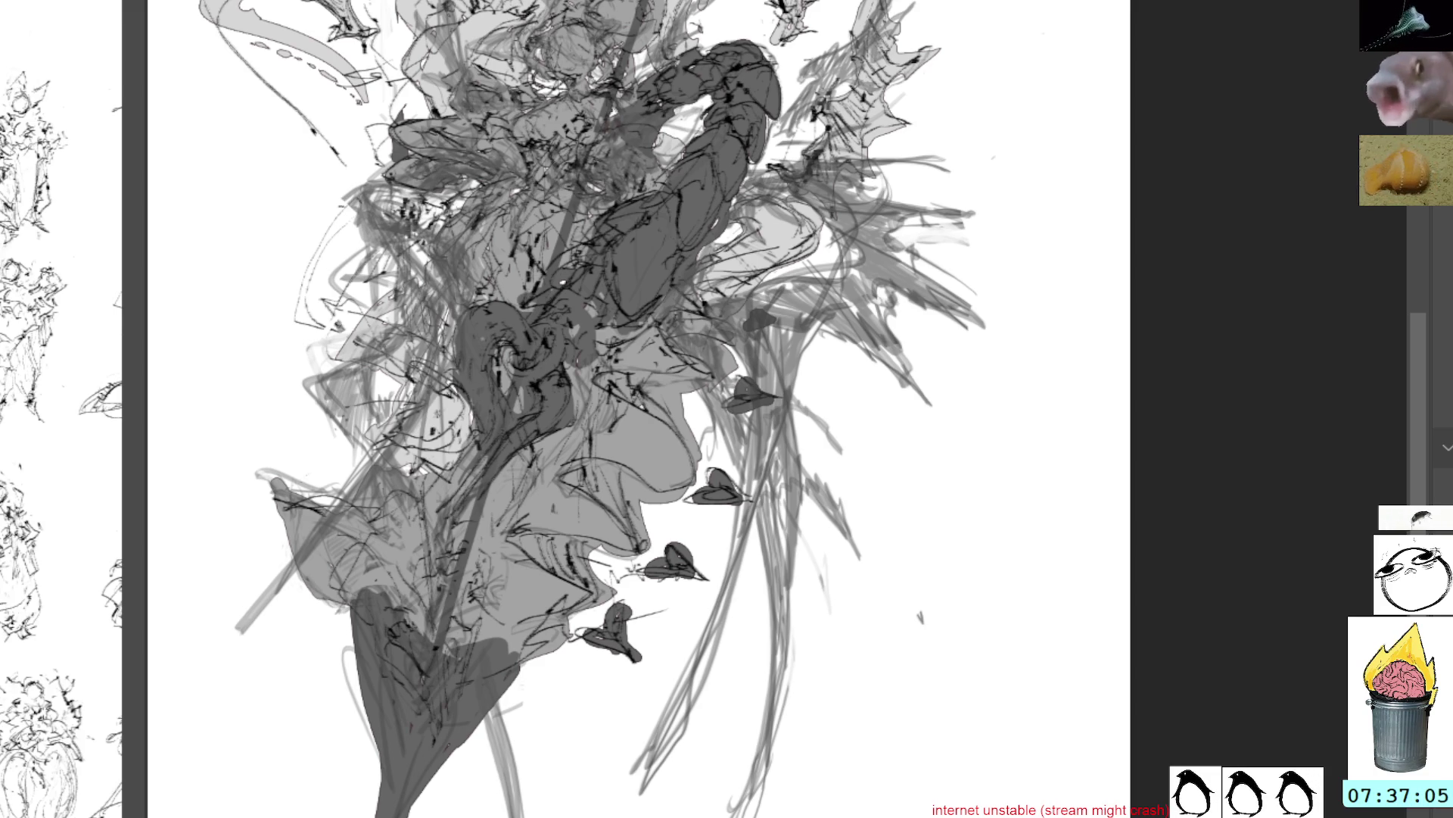
Toggle the dark grey blocked-in shapes off, on, and off again, leaving the line sketch
key("ctrl+z")
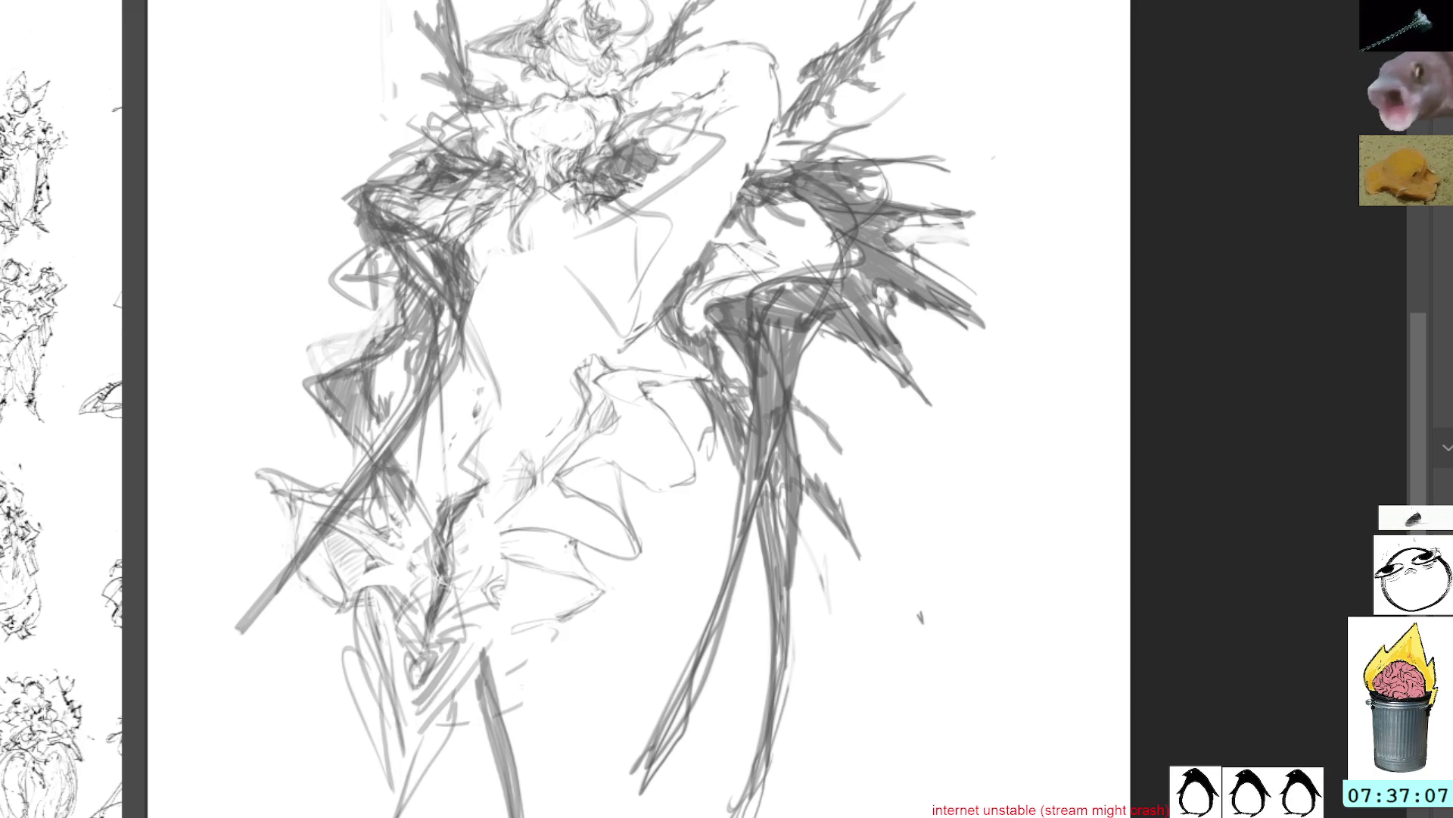
key("ctrl+shift+z")
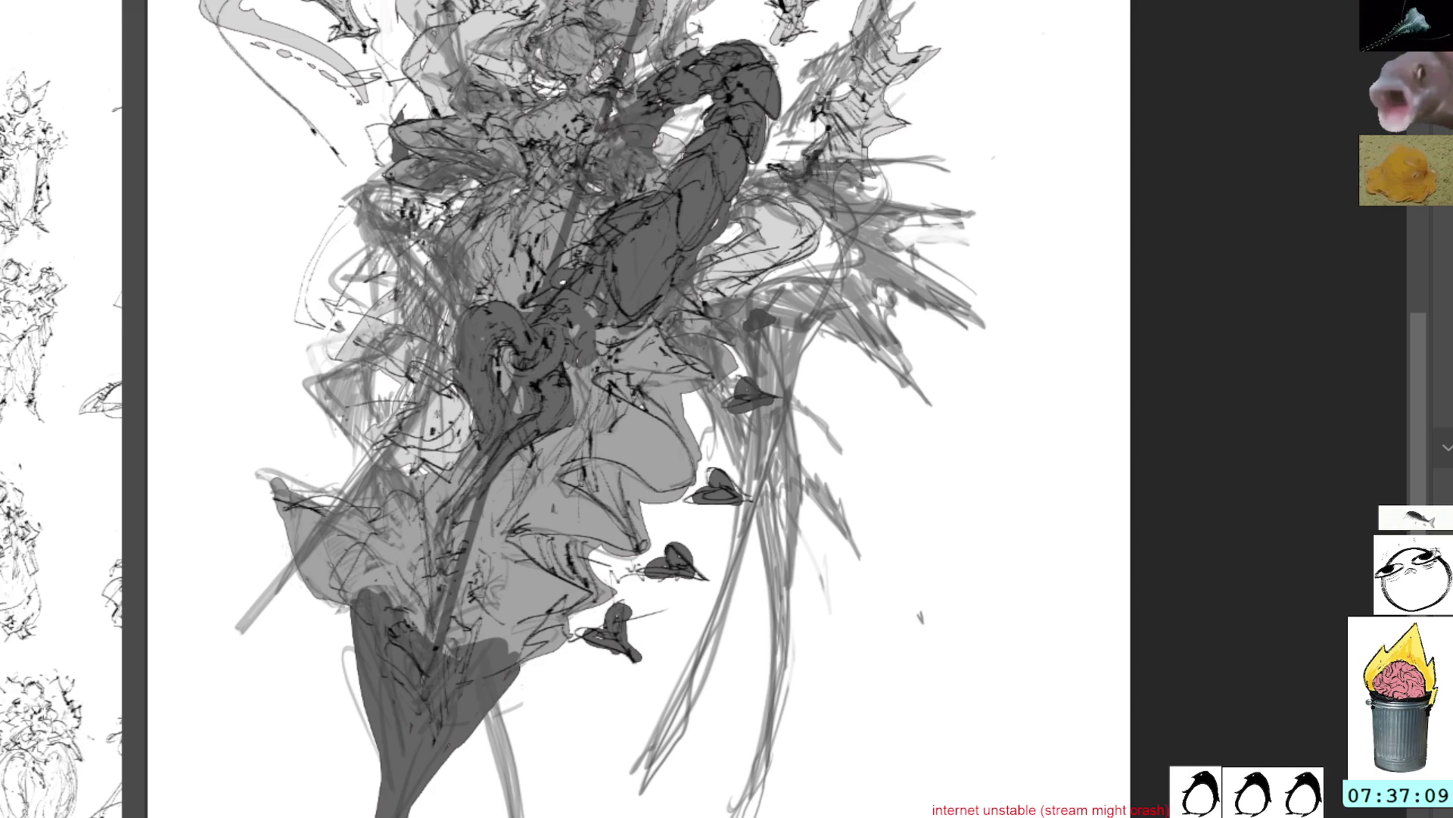
key("ctrl+z")
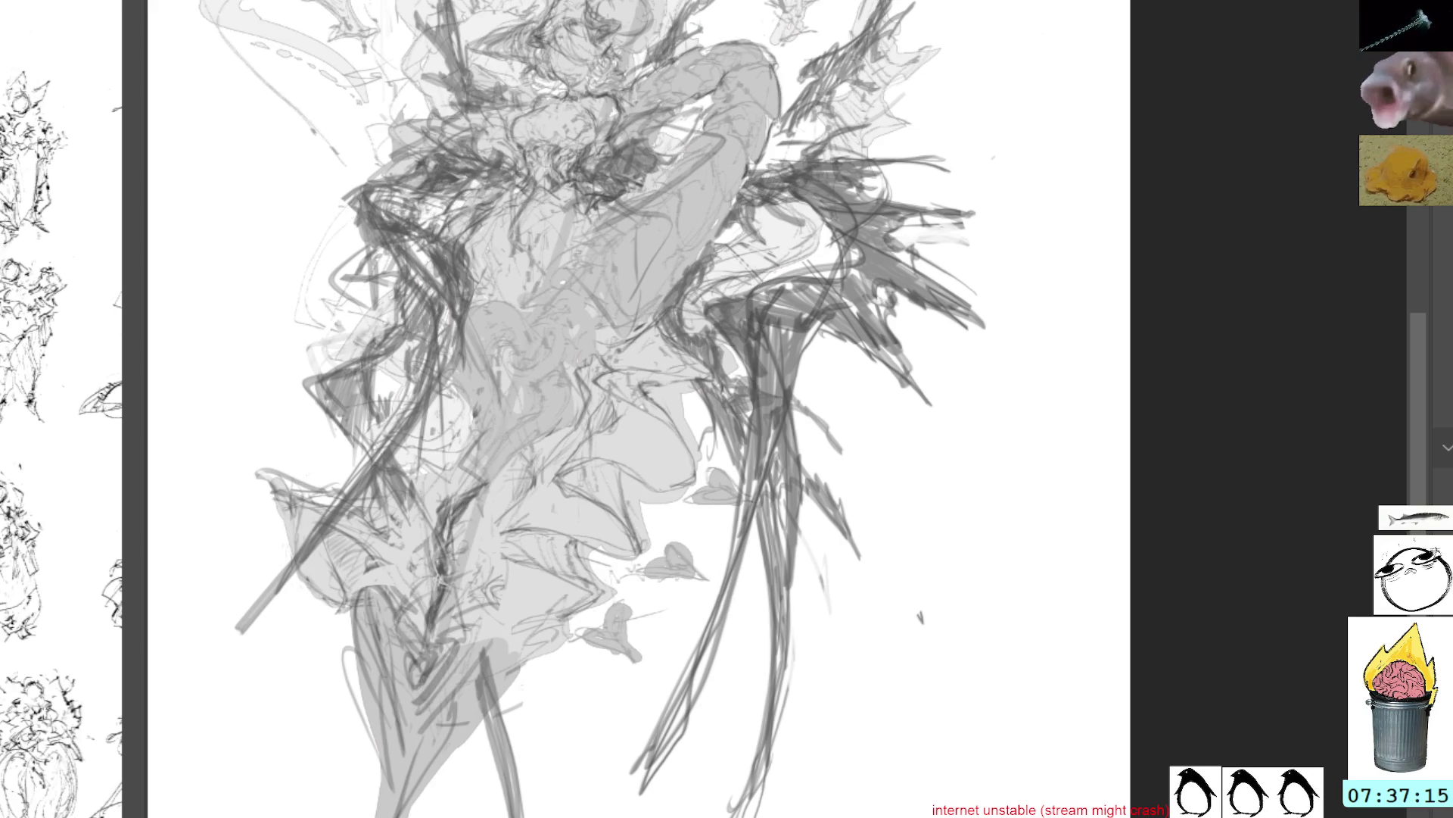
left_click_drag(857, 375, 807, 375)
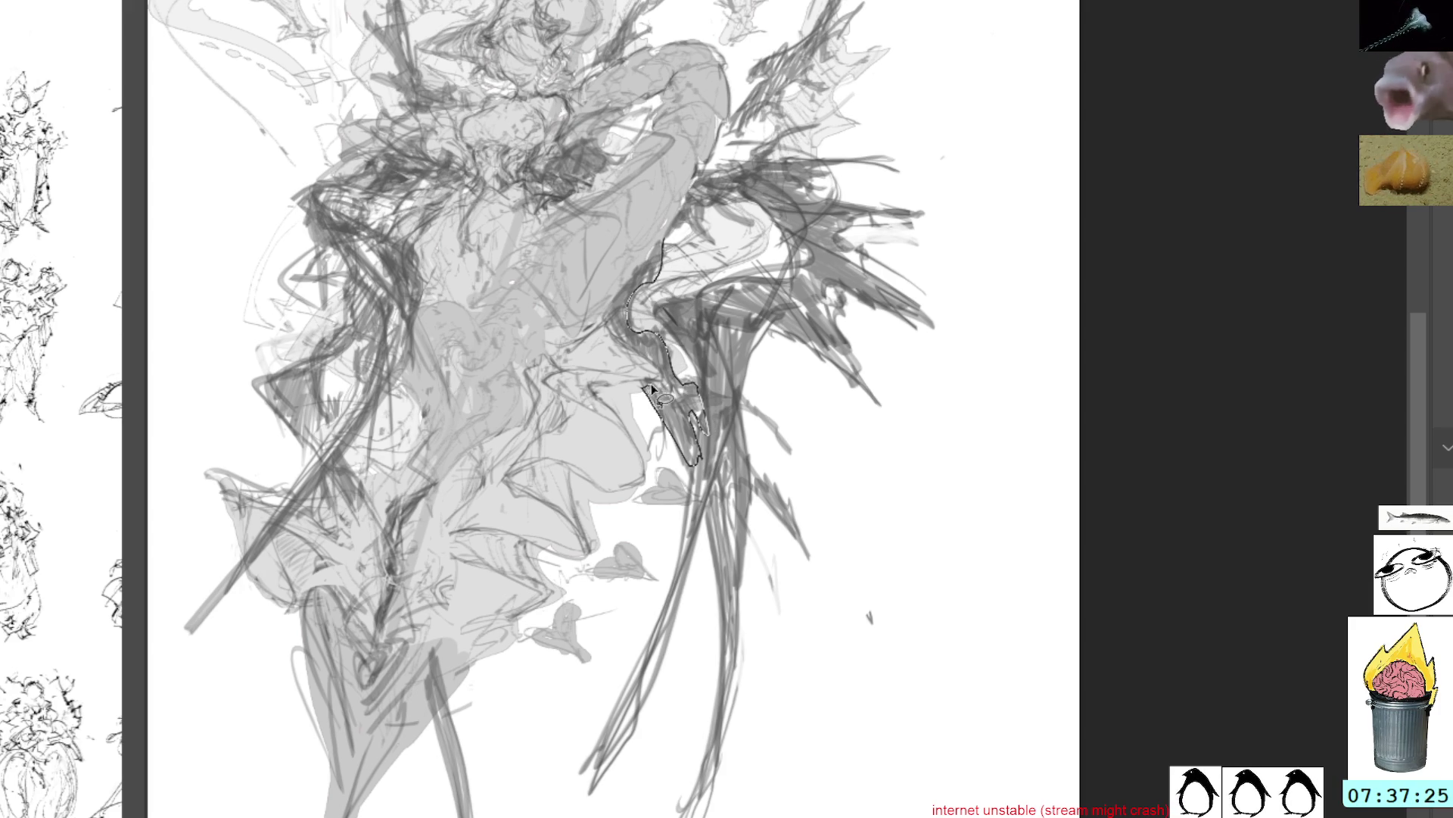
Trace the right wing's edges and its long hanging strand into a freehand selection
left_click_drag(608, 310, 610, 314)
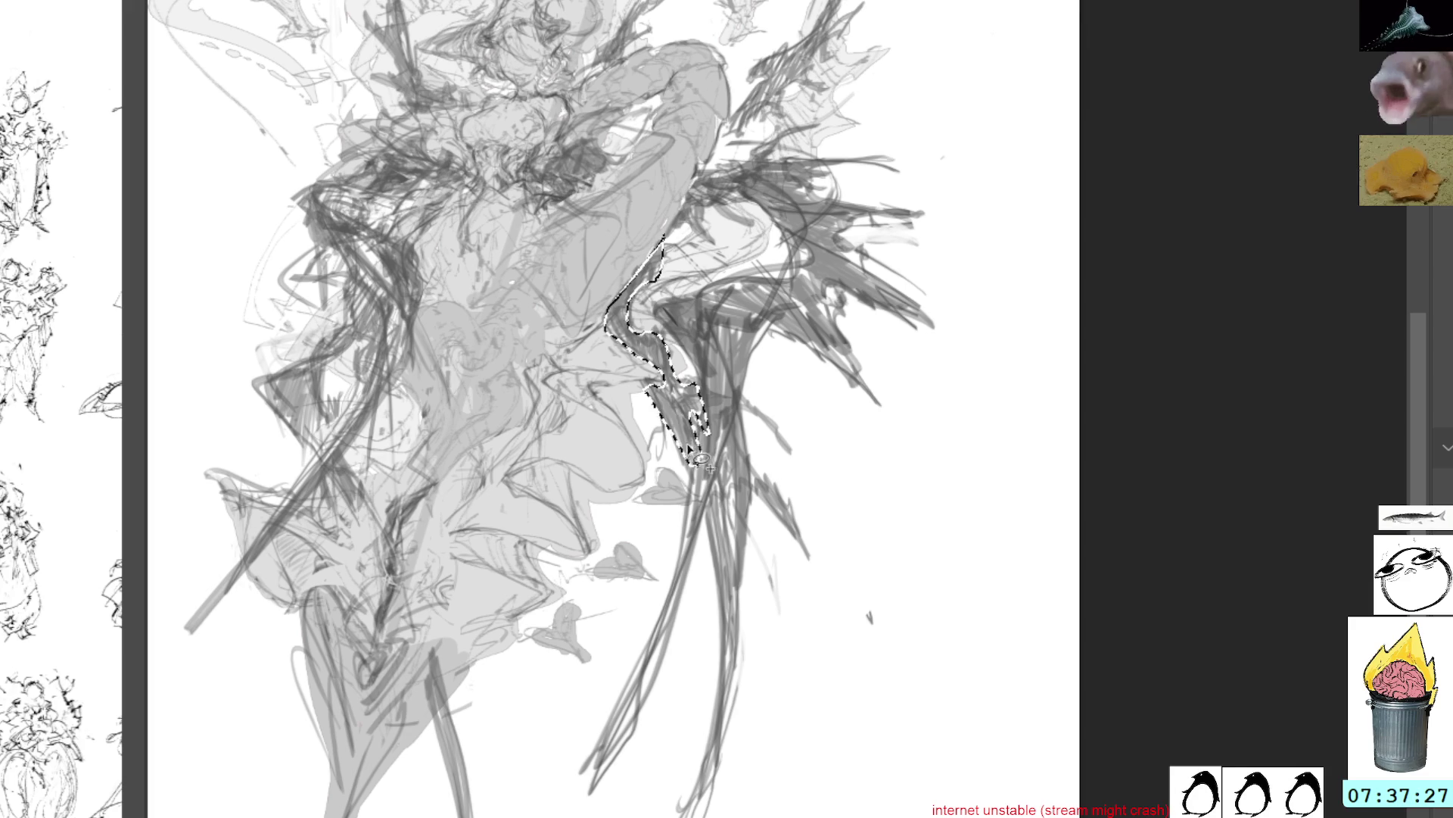
mouse_move(754, 269)
left_mouse_down()
mouse_move(666, 337)
mouse_move(712, 448)
left_mouse_up()
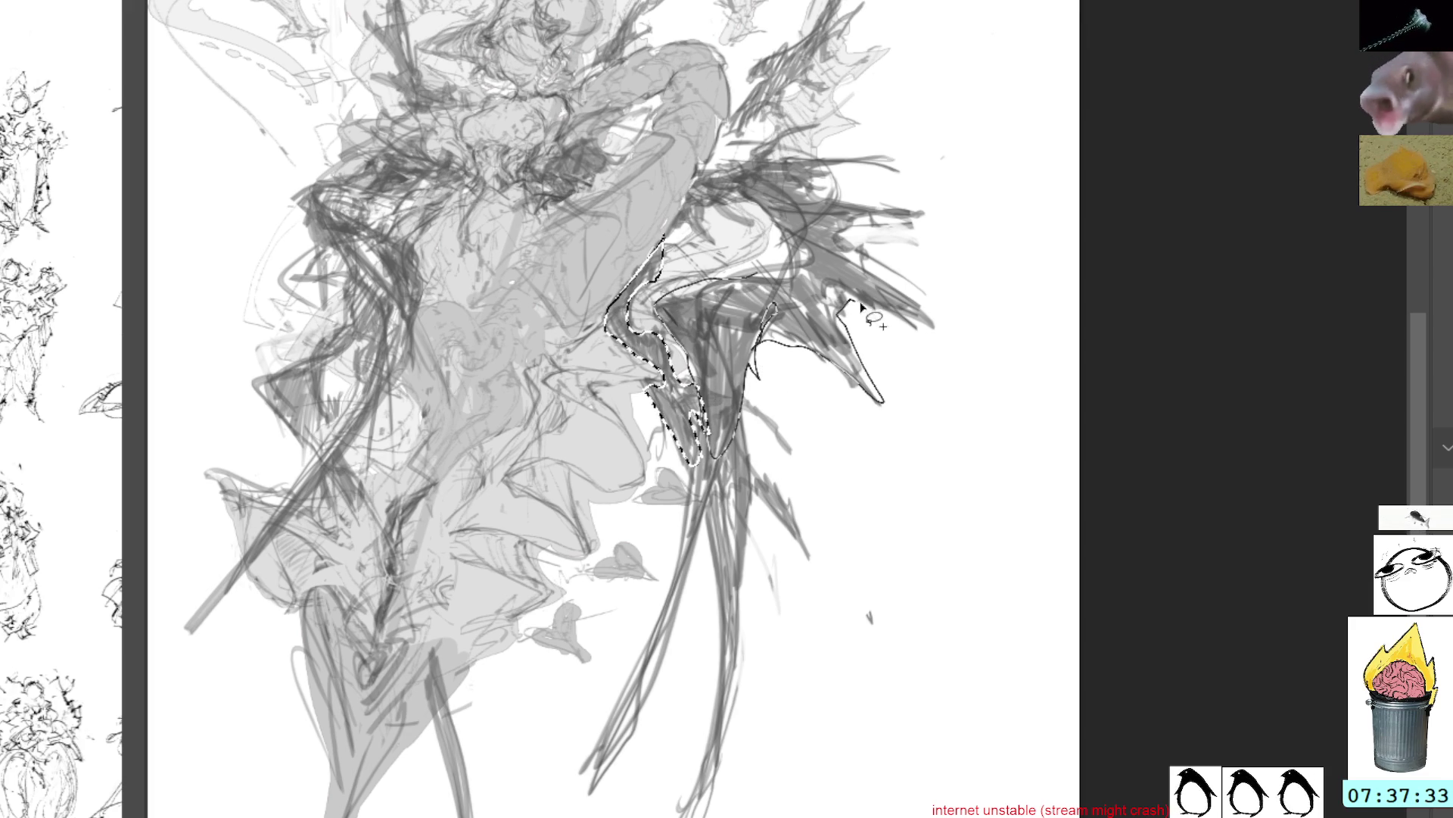
mouse_move(913, 217)
left_mouse_down()
mouse_move(818, 189)
mouse_move(825, 157)
mouse_move(777, 154)
mouse_move(695, 182)
mouse_move(751, 176)
left_mouse_up()
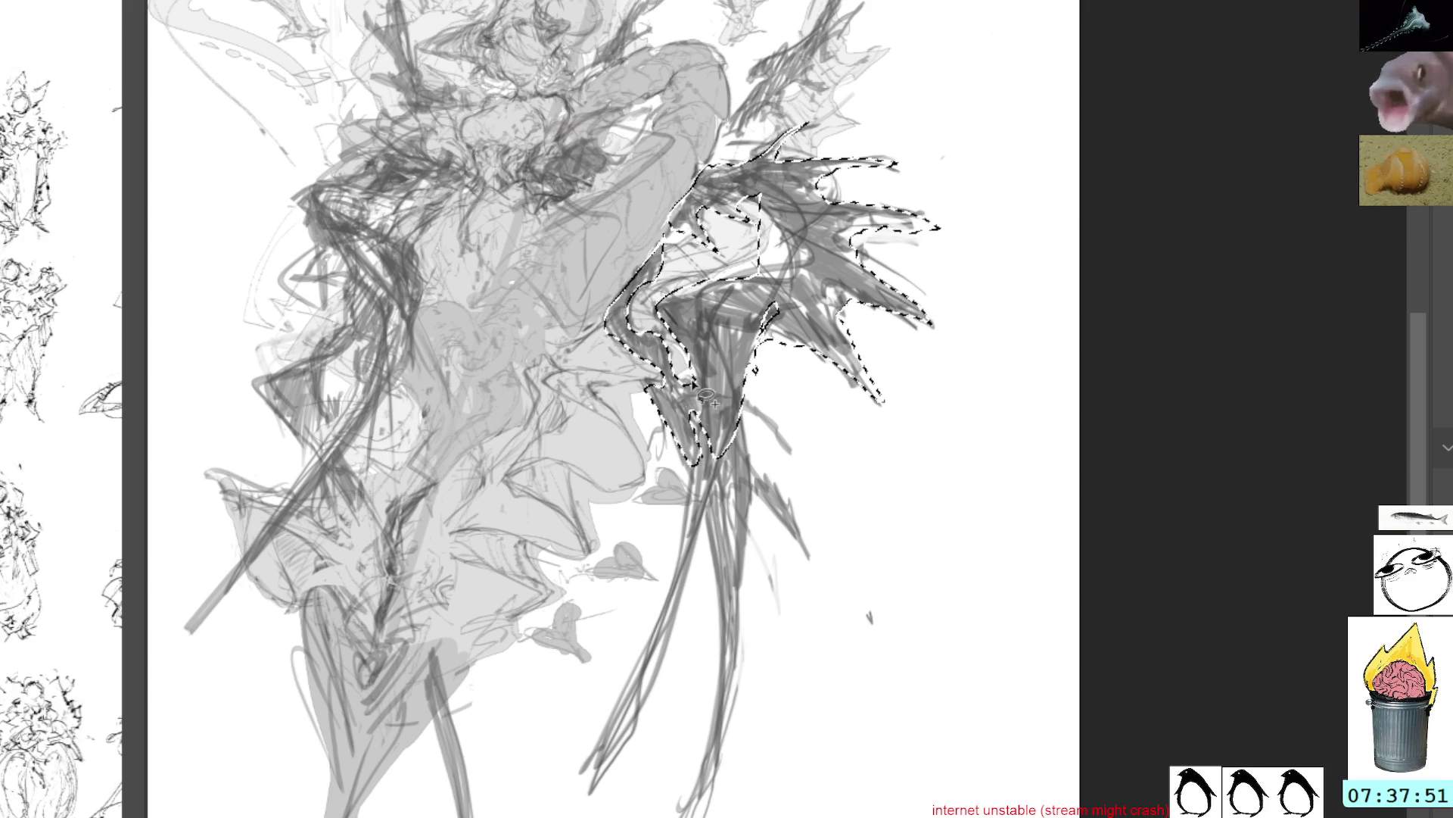
mouse_move(701, 512)
left_mouse_down()
mouse_move(761, 542)
mouse_move(753, 503)
left_mouse_up()
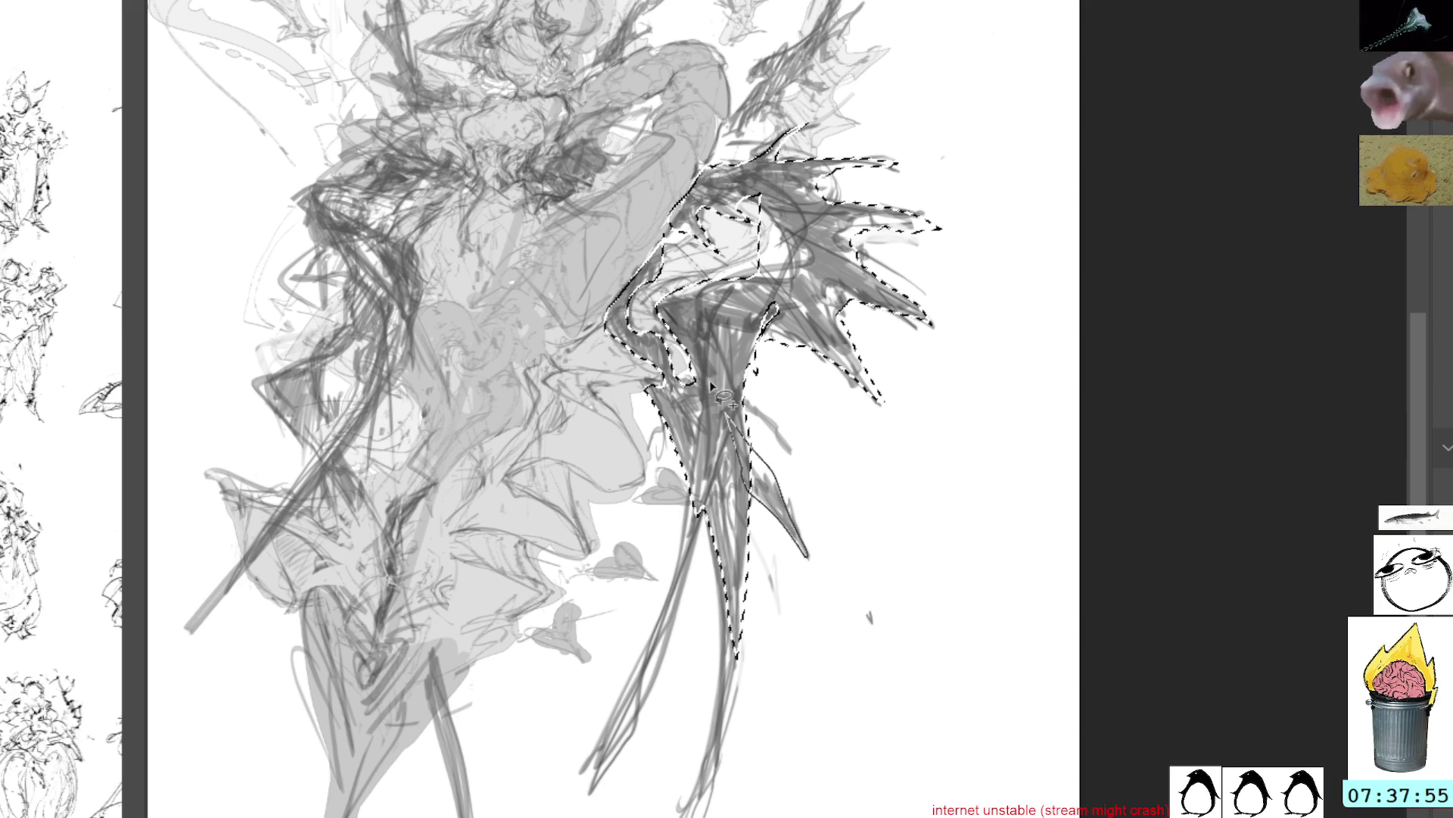
left_click_drag(721, 409, 728, 409)
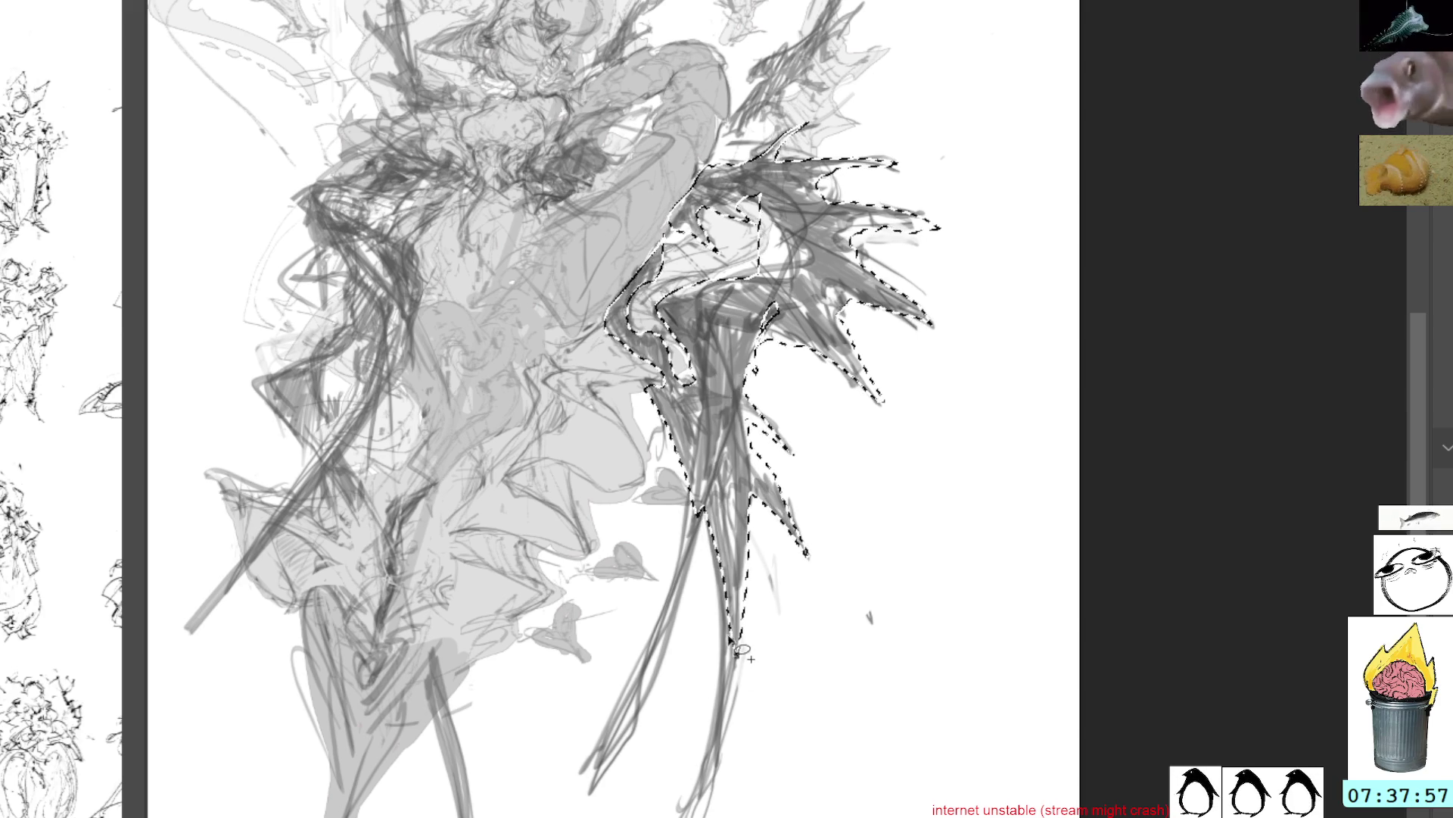
mouse_move(736, 653)
left_mouse_down()
mouse_move(703, 784)
mouse_move(736, 651)
left_mouse_up()
left_click_drag(585, 780, 689, 371)
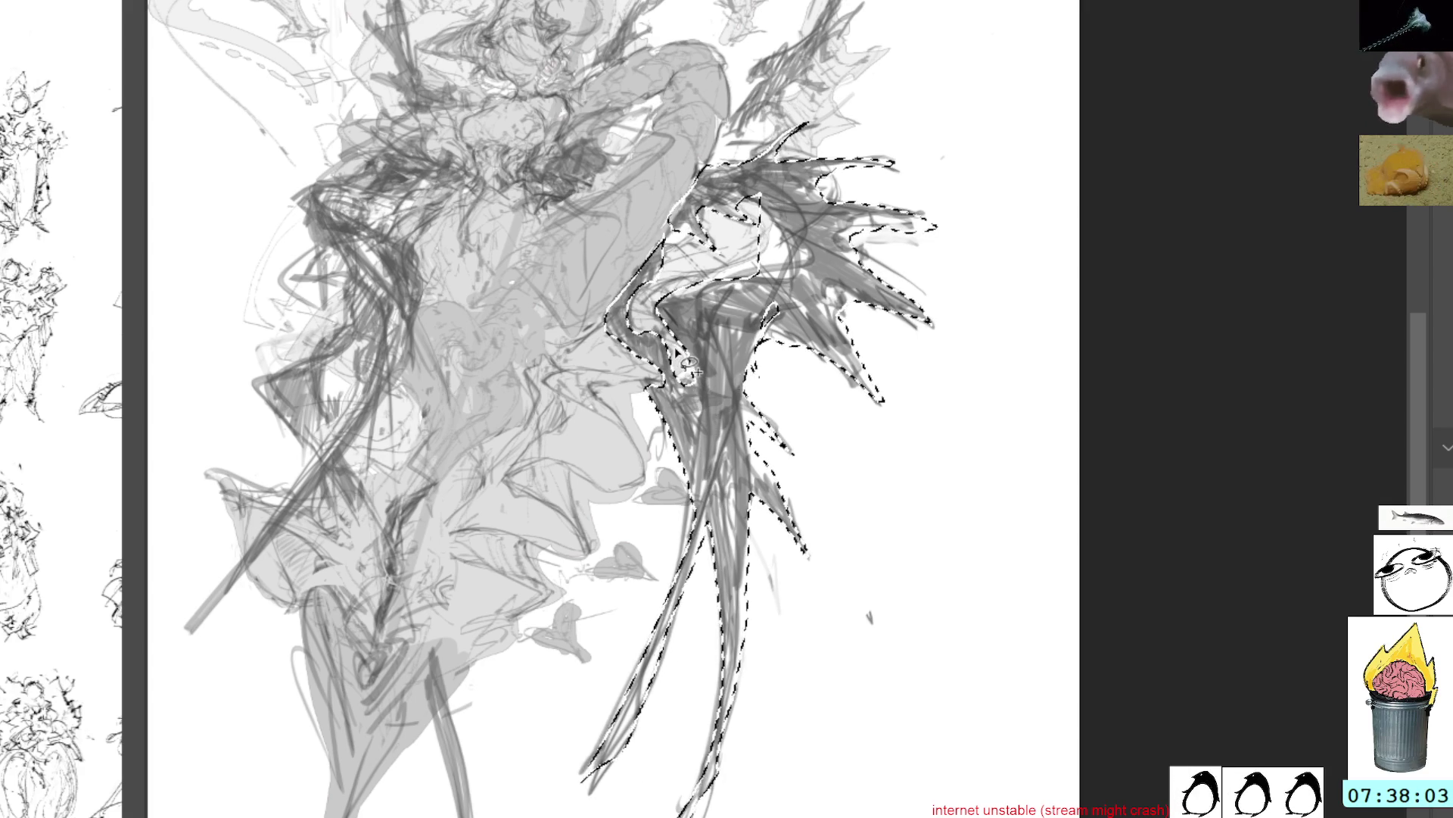
mouse_move(818, 279)
left_mouse_down()
mouse_move(841, 127)
mouse_move(787, 144)
mouse_move(726, 227)
mouse_move(775, 255)
left_mouse_up()
Reselect the wing, push the upper strand into a new shape, and extend toward the wing tip
key("ctrl+d")
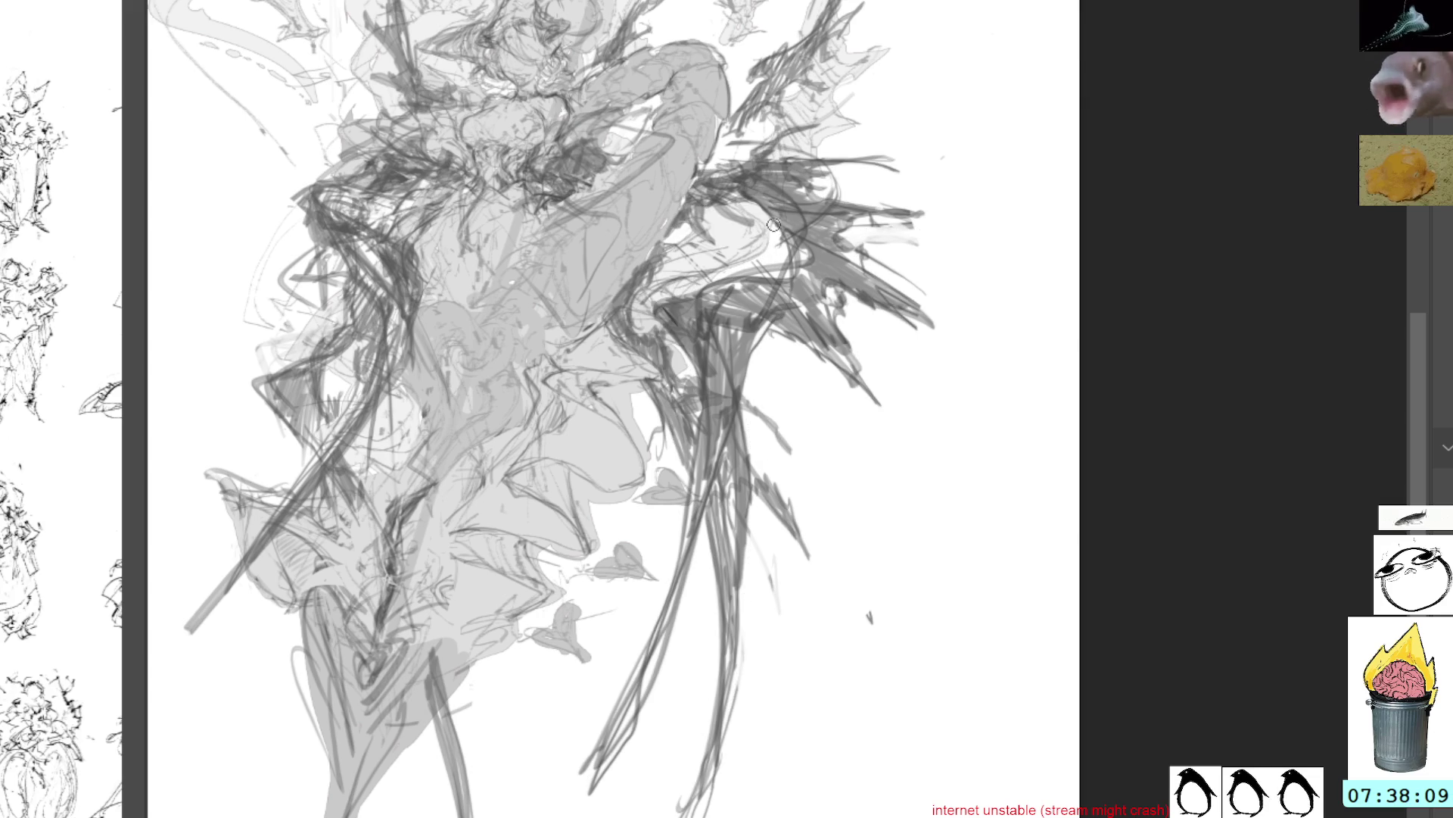
key("ctrl+shift+d")
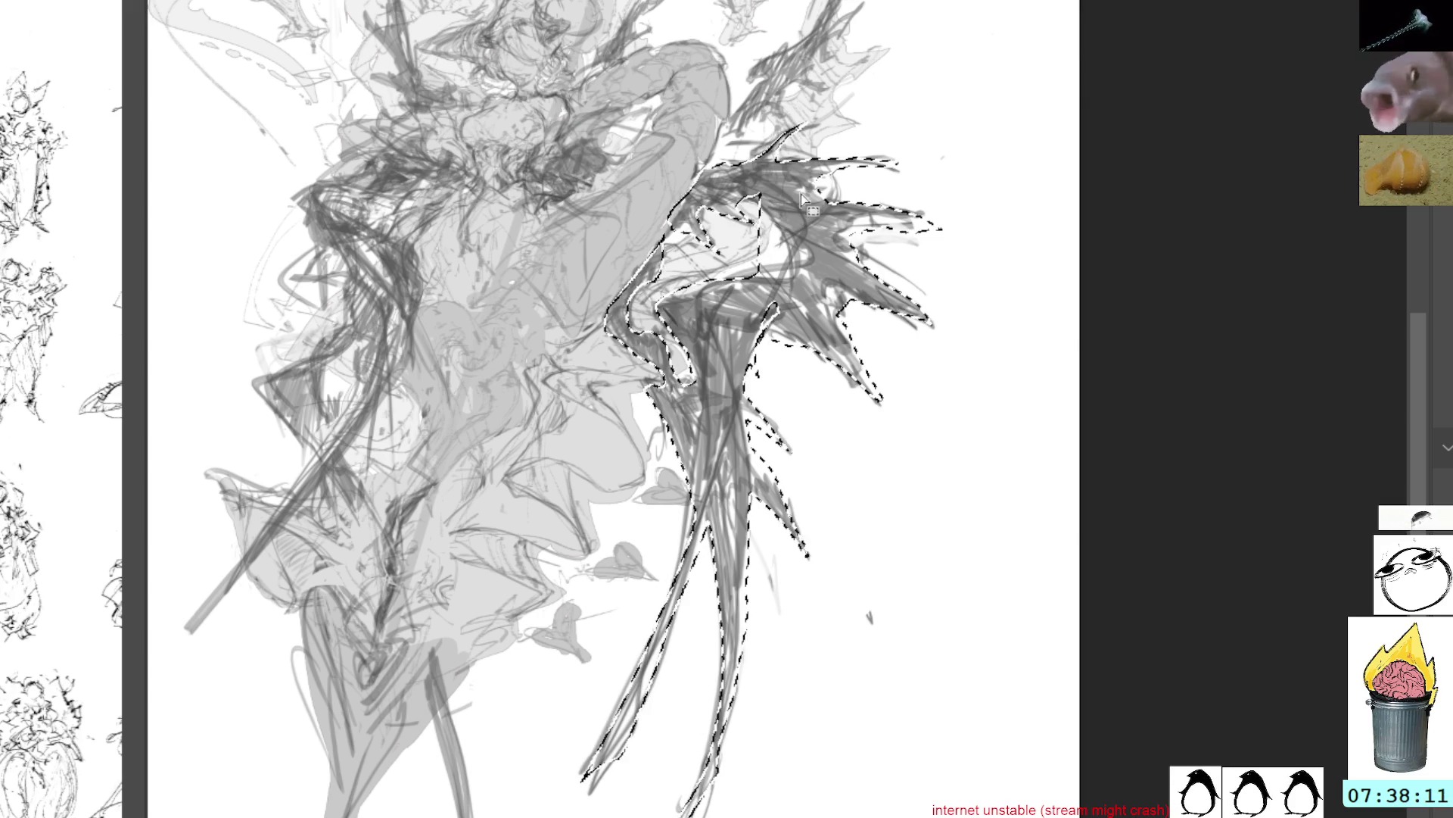
mouse_move(752, 206)
left_mouse_down()
mouse_move(764, 242)
mouse_move(825, 170)
mouse_move(727, 227)
mouse_move(808, 165)
mouse_move(811, 269)
mouse_move(714, 282)
left_mouse_up()
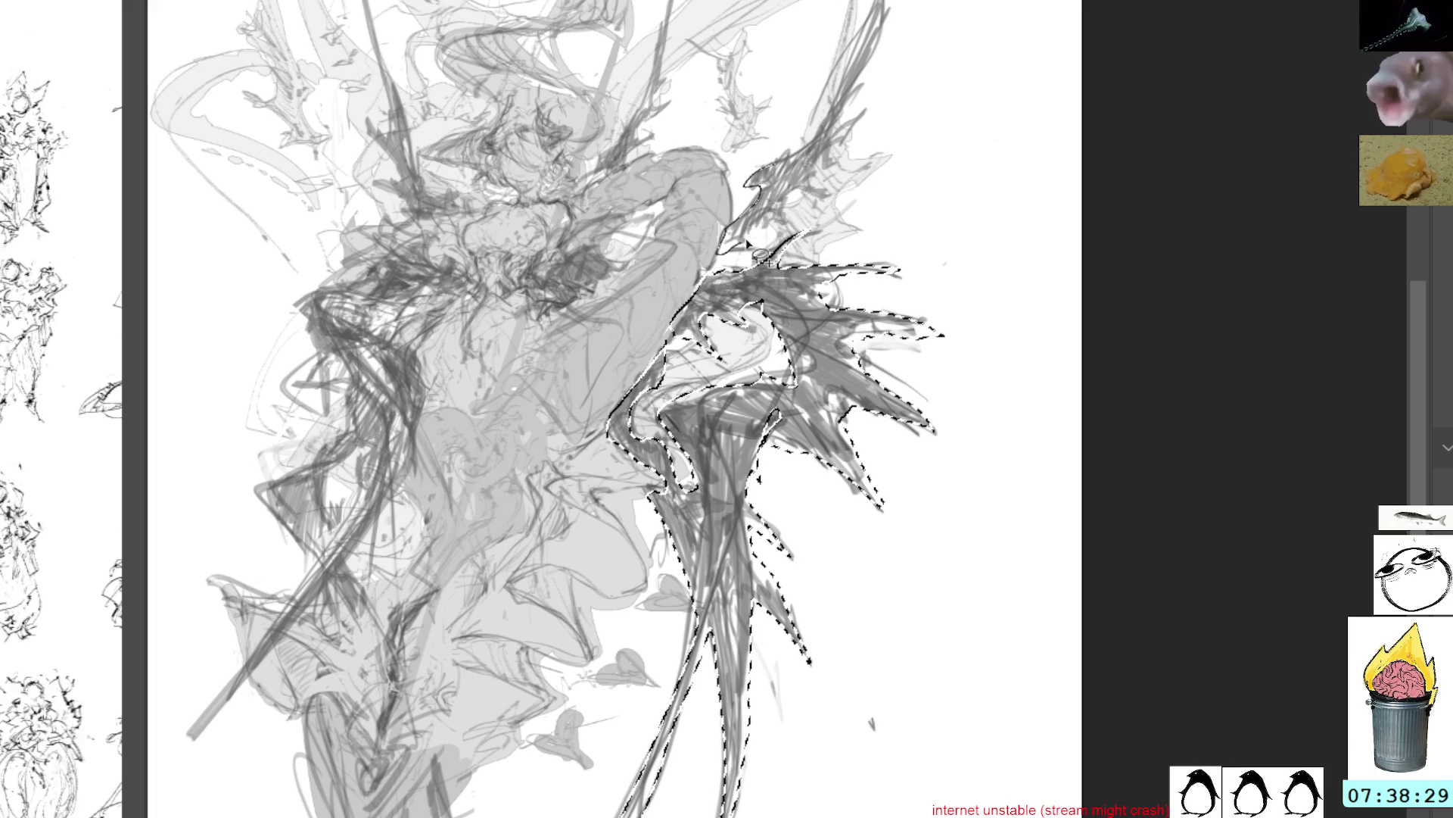
mouse_move(814, 168)
left_mouse_down()
mouse_move(876, 106)
mouse_move(889, 30)
mouse_move(824, 155)
mouse_move(780, 168)
mouse_move(925, 263)
left_mouse_up()
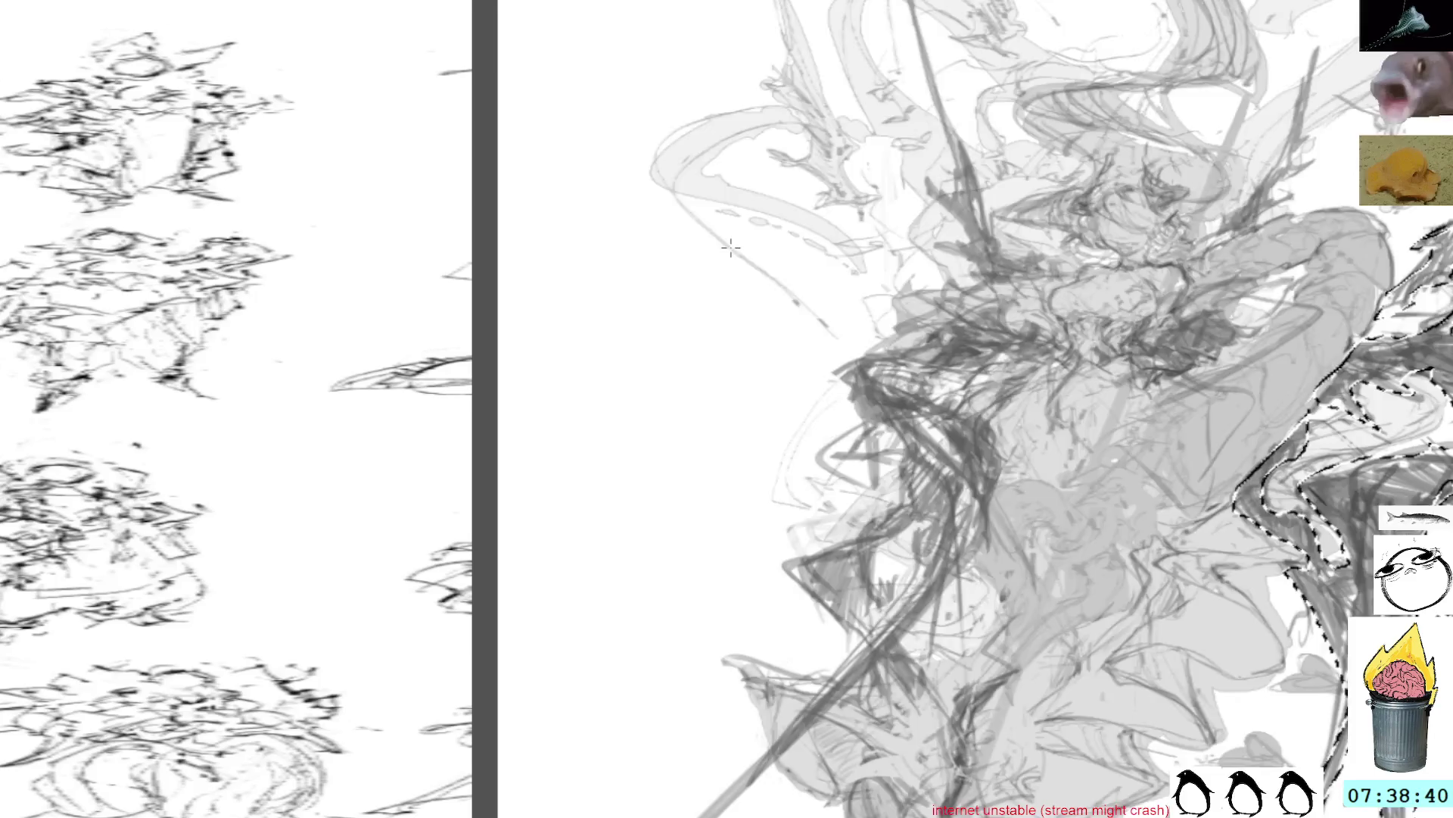
Add the upper-right wing spike and the dark chest patch to the selection
left_click_drag(492, 240, 778, 252)
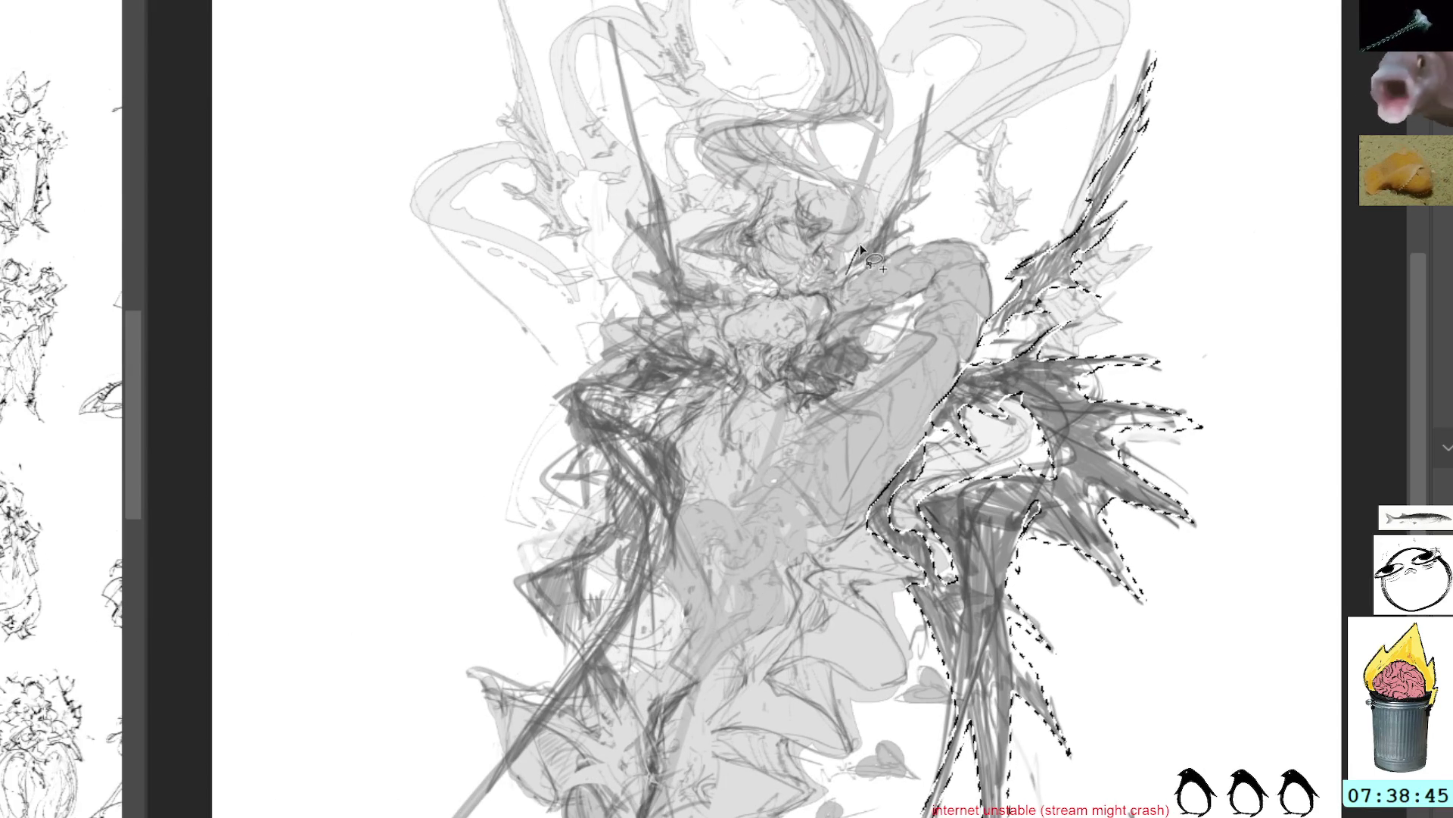
left_click_drag(926, 200, 862, 272)
mouse_move(851, 333)
left_mouse_down()
mouse_move(871, 352)
mouse_move(848, 378)
mouse_move(812, 362)
left_mouse_up()
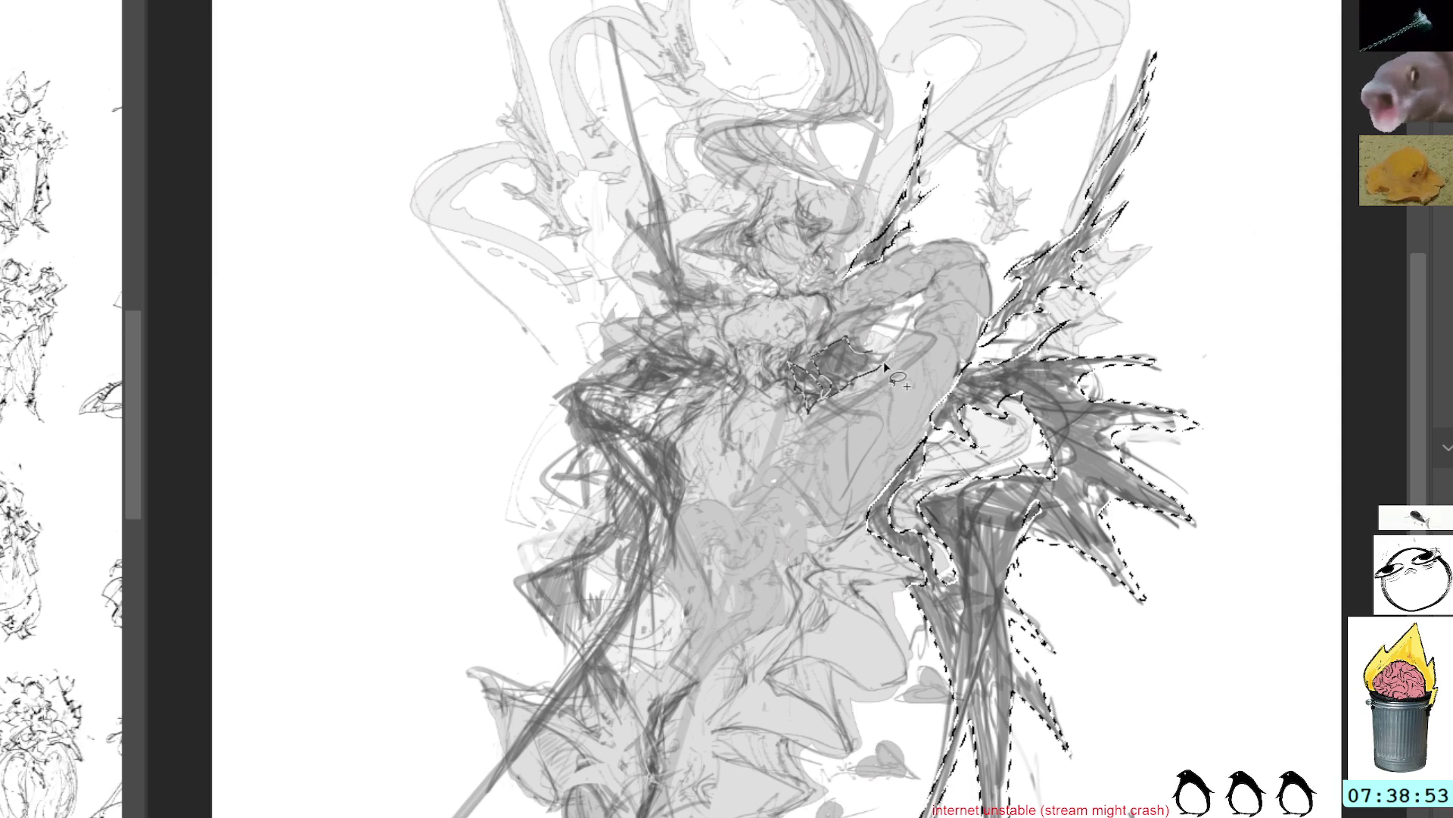
left_click_drag(856, 351, 833, 362)
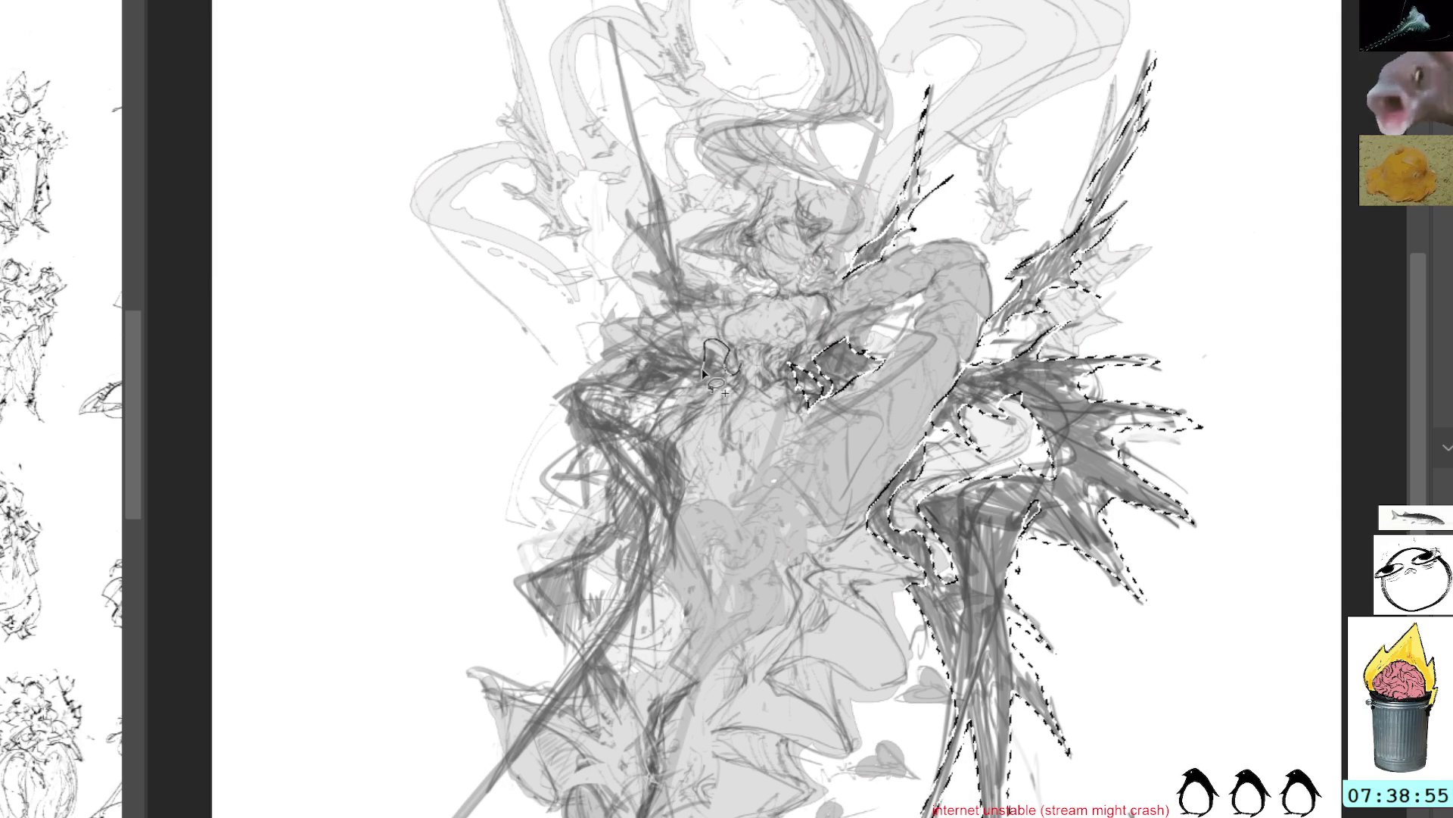
left_click_drag(680, 346, 693, 358)
Add the left wing outline and the spear shaft to the selection
left_click_drag(555, 415, 555, 410)
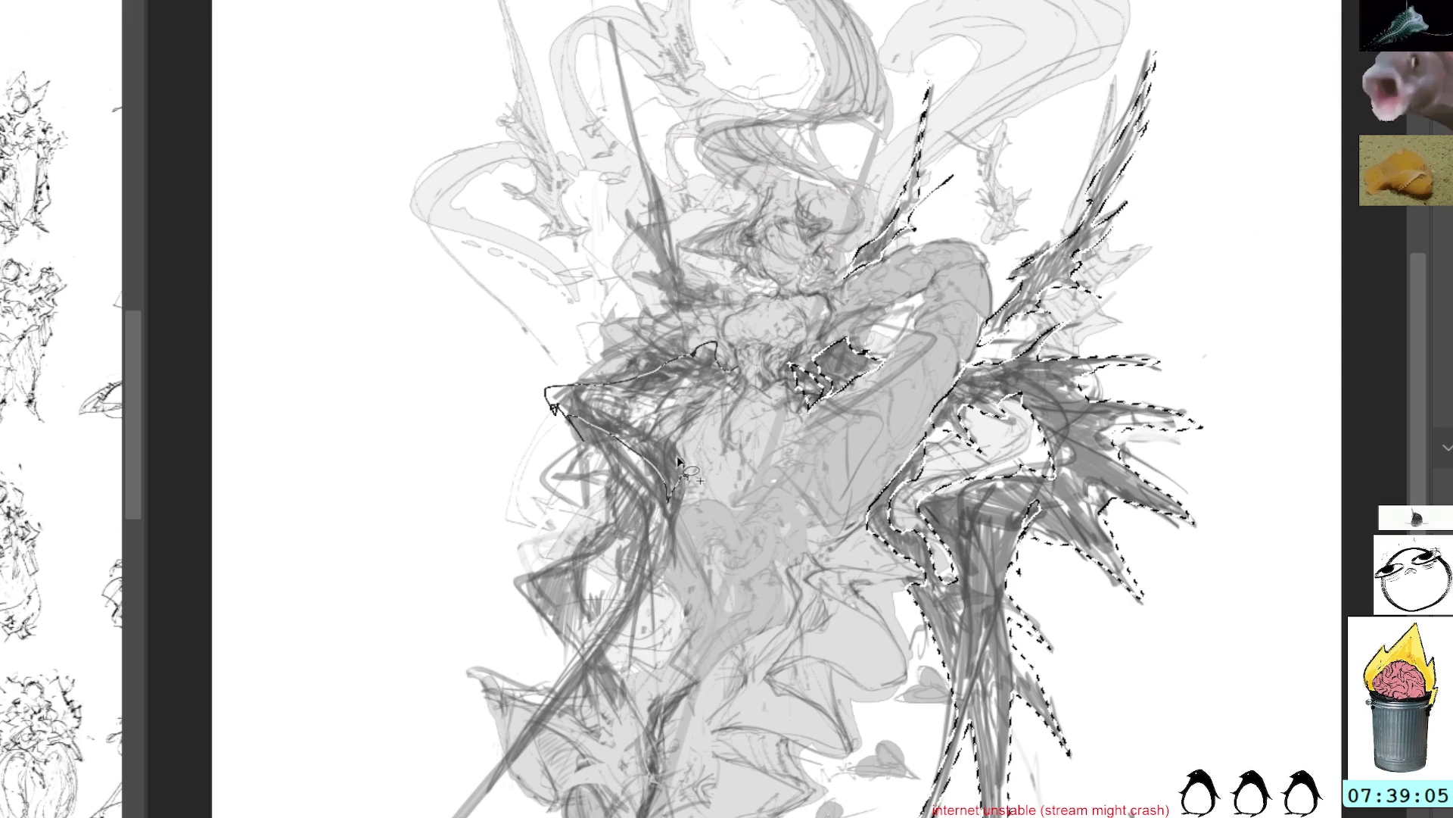
left_click_drag(720, 390, 730, 399)
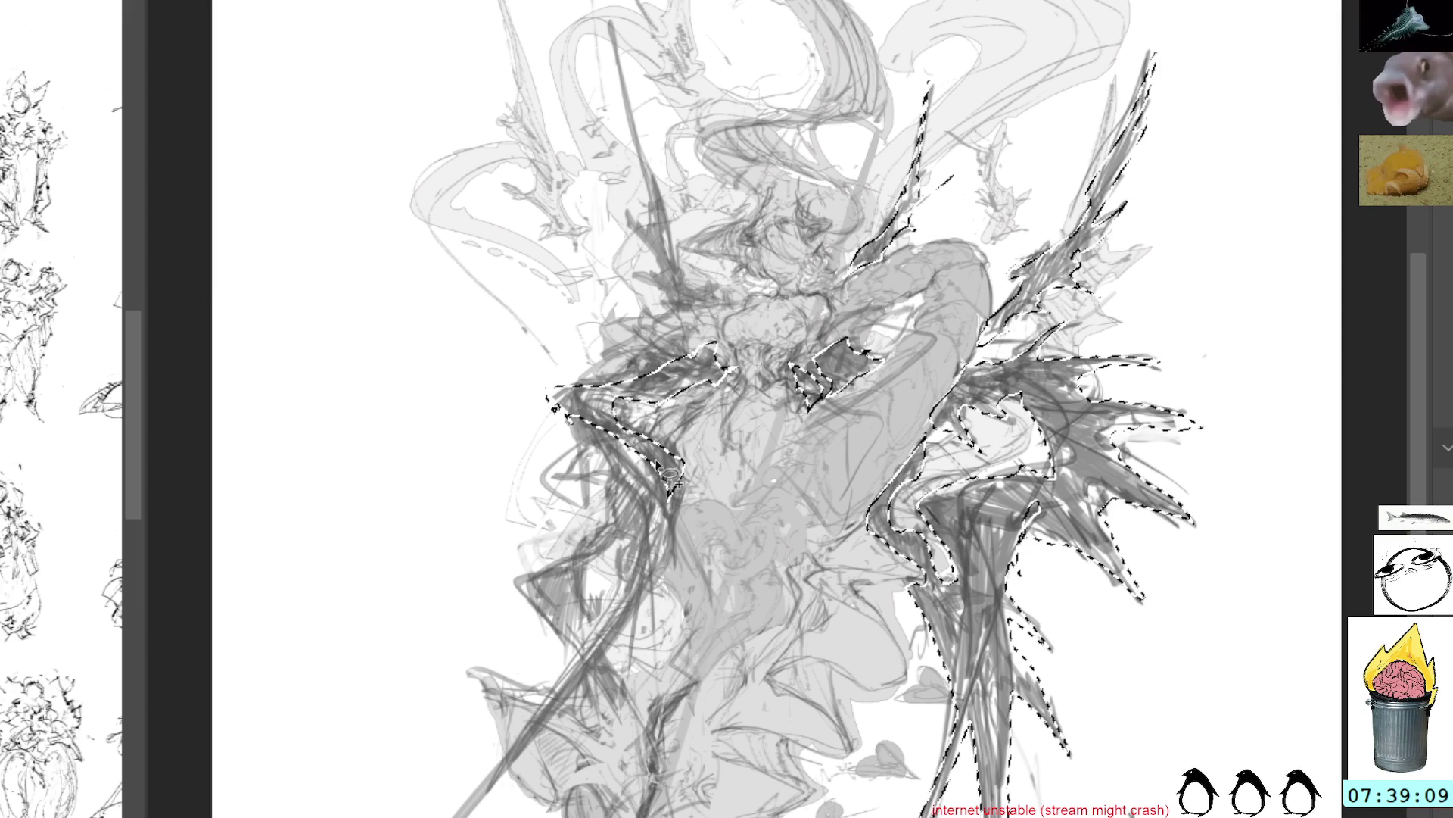
mouse_move(693, 494)
left_mouse_down()
mouse_move(664, 560)
mouse_move(663, 462)
mouse_move(674, 485)
left_mouse_up()
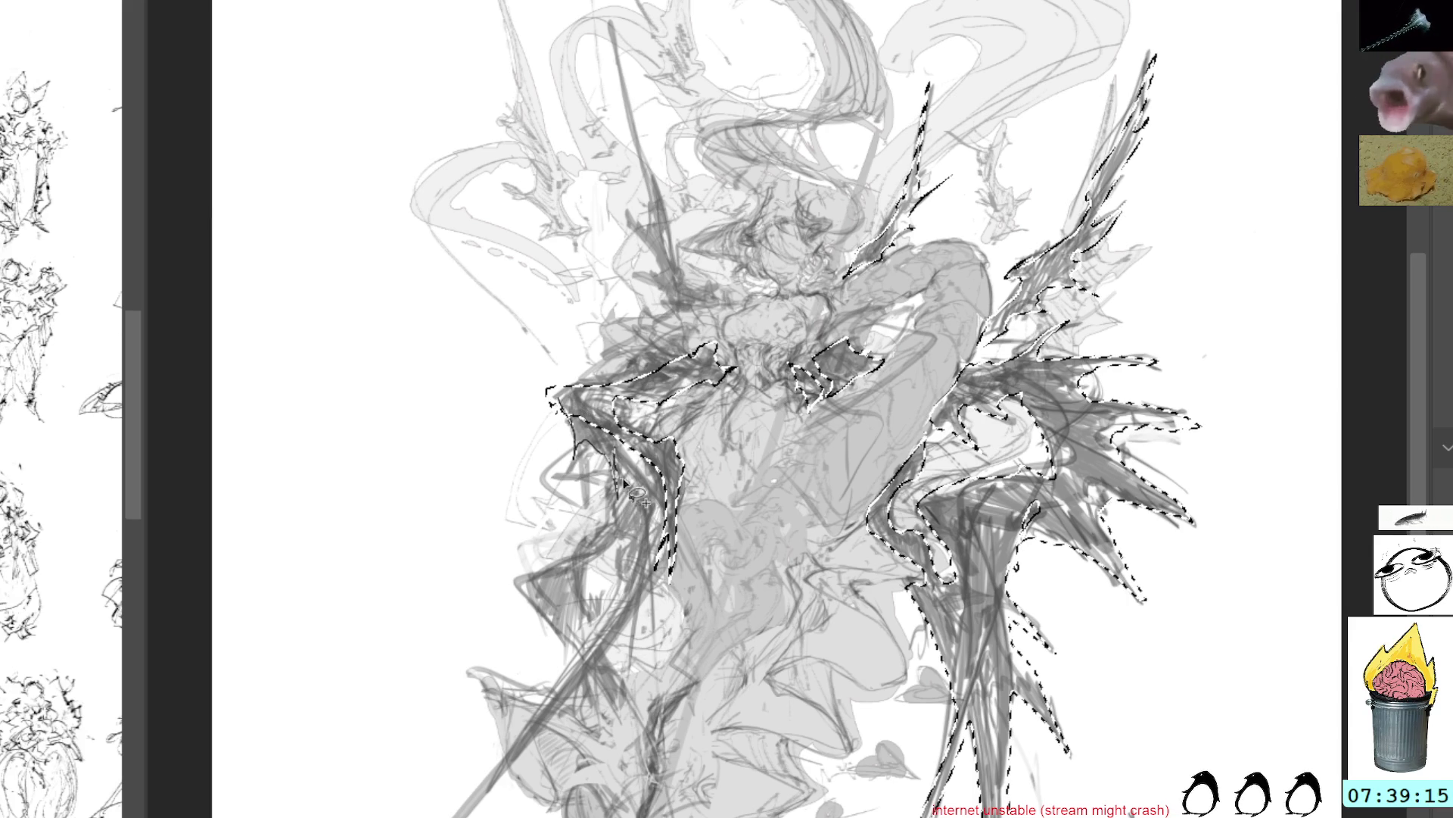
left_click_drag(685, 564, 676, 594)
left_click_drag(665, 468, 663, 556)
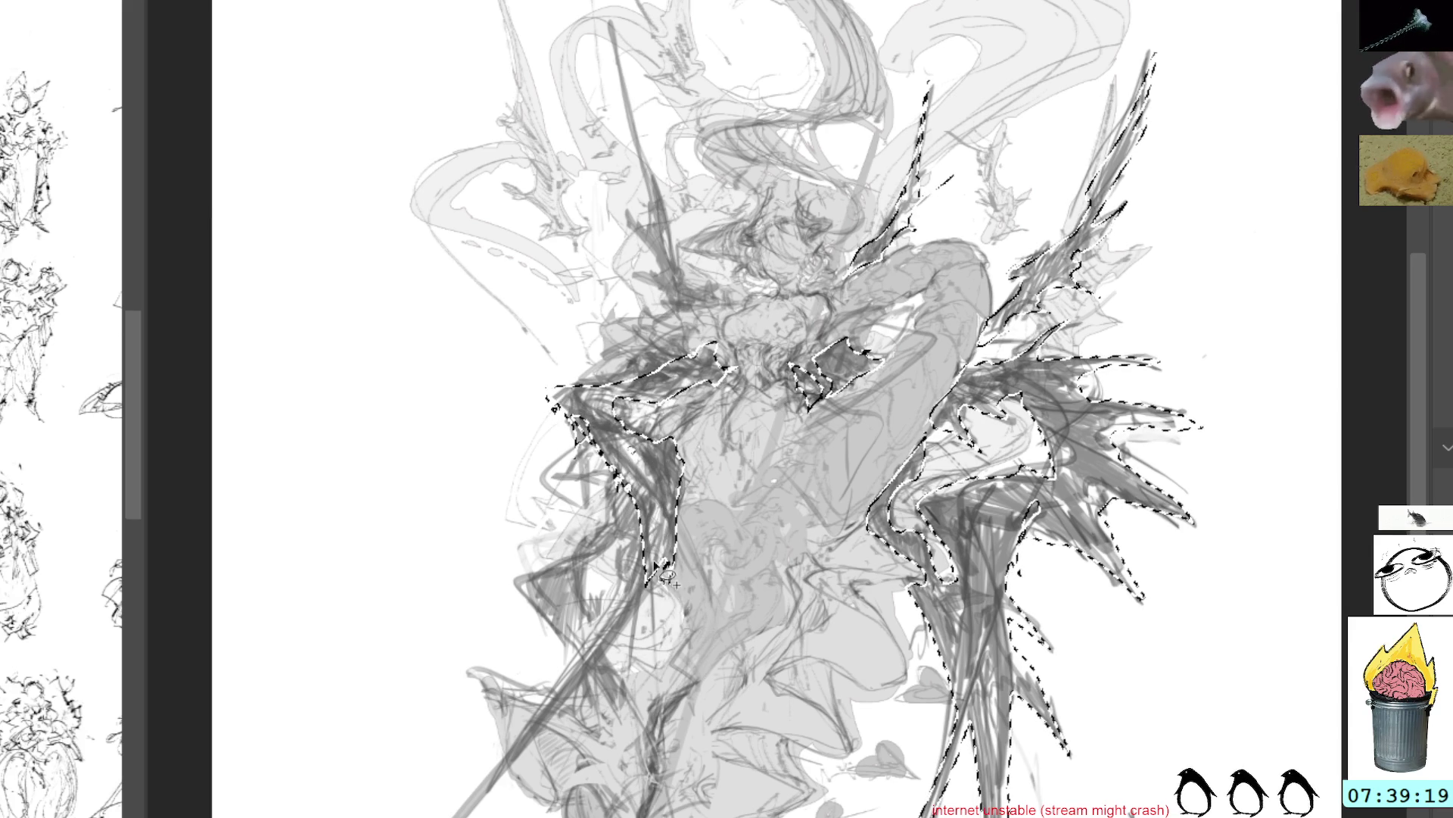
mouse_move(473, 817)
left_mouse_down()
mouse_move(647, 609)
mouse_move(636, 517)
left_mouse_up()
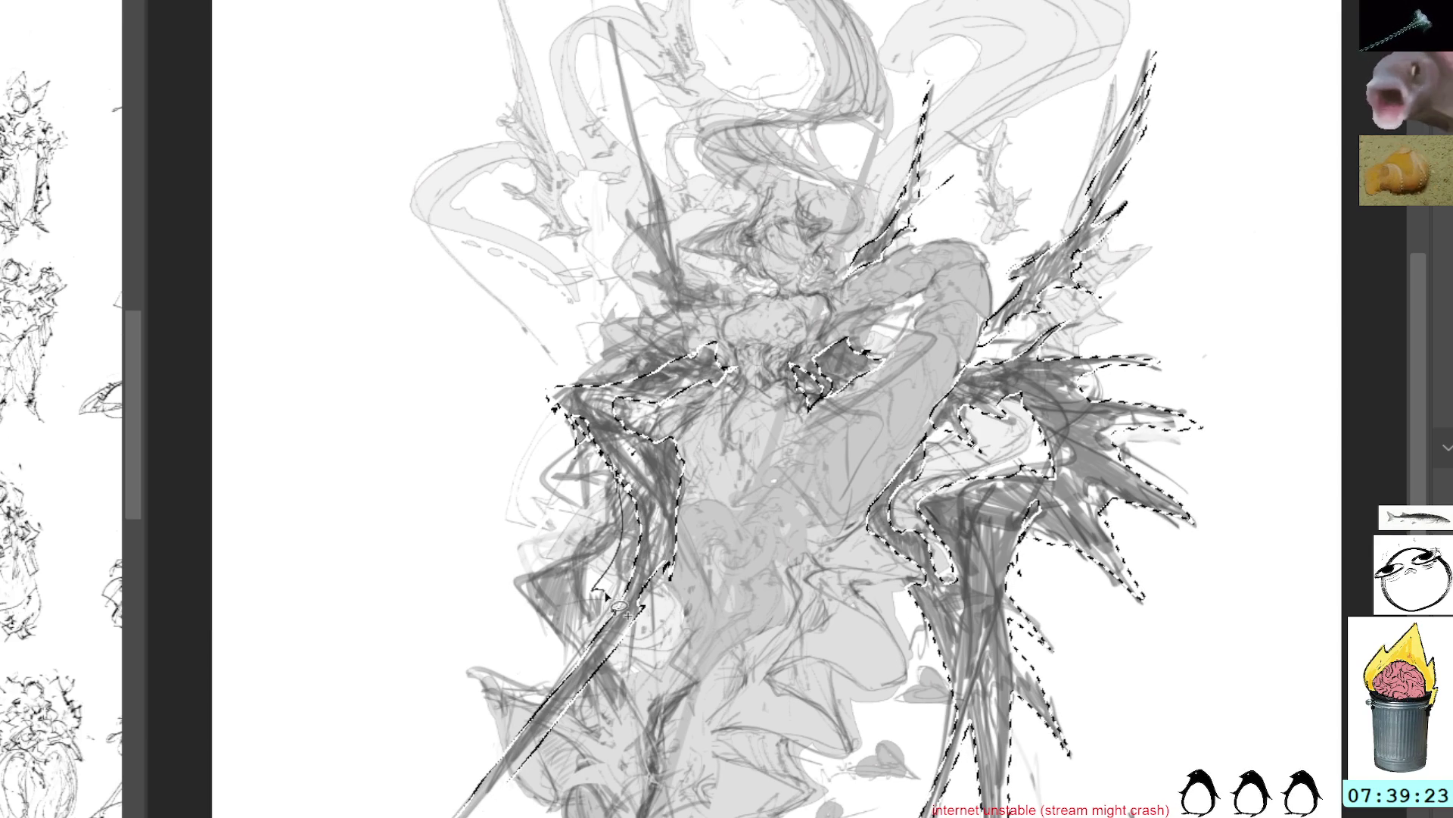
left_click_drag(643, 623, 639, 530)
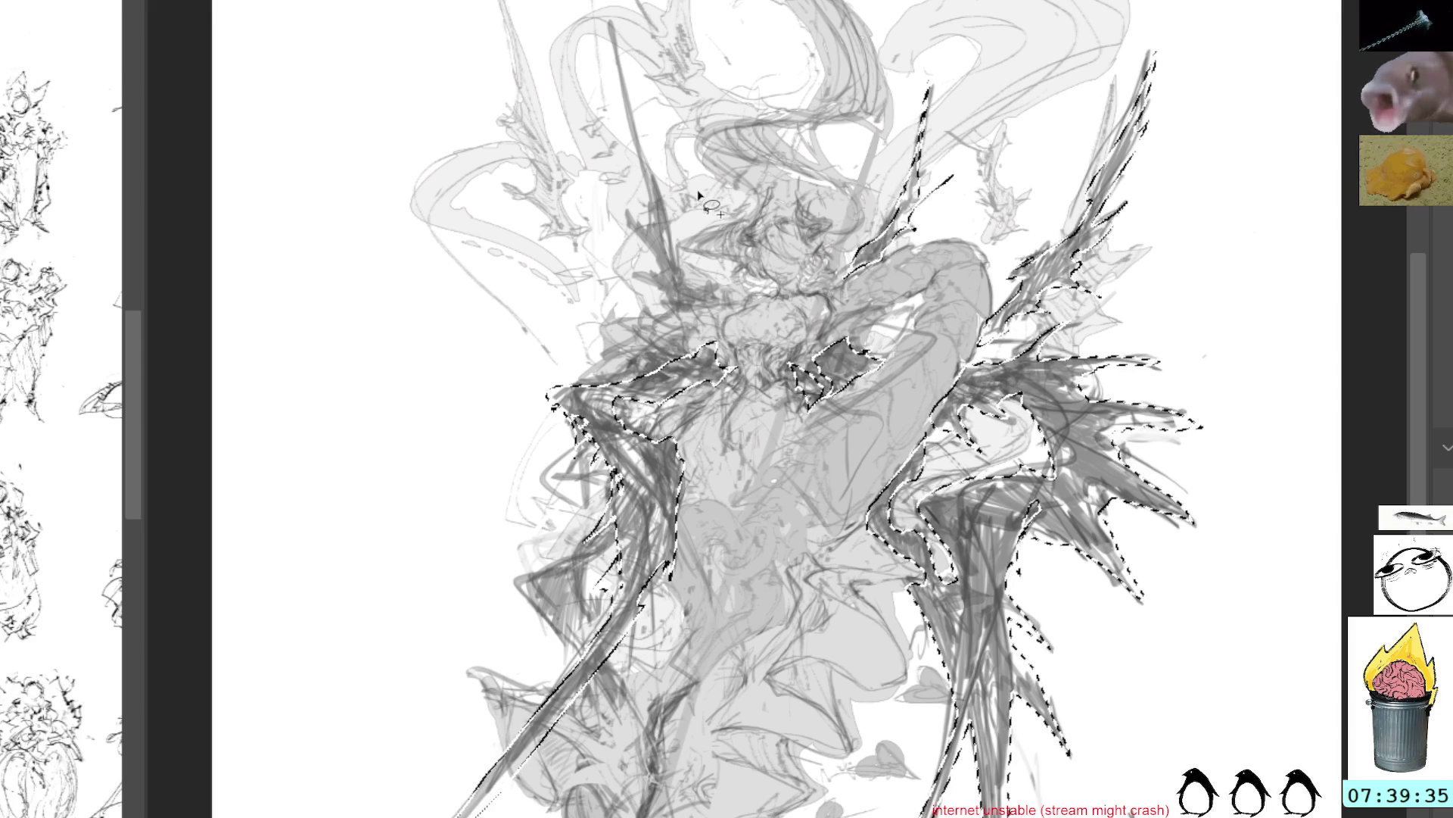
Add the upper-left spike, the lower-left wing edge and the bottom spike to the selection
mouse_move(682, 247)
left_mouse_down()
mouse_move(632, 87)
mouse_move(664, 262)
left_mouse_up()
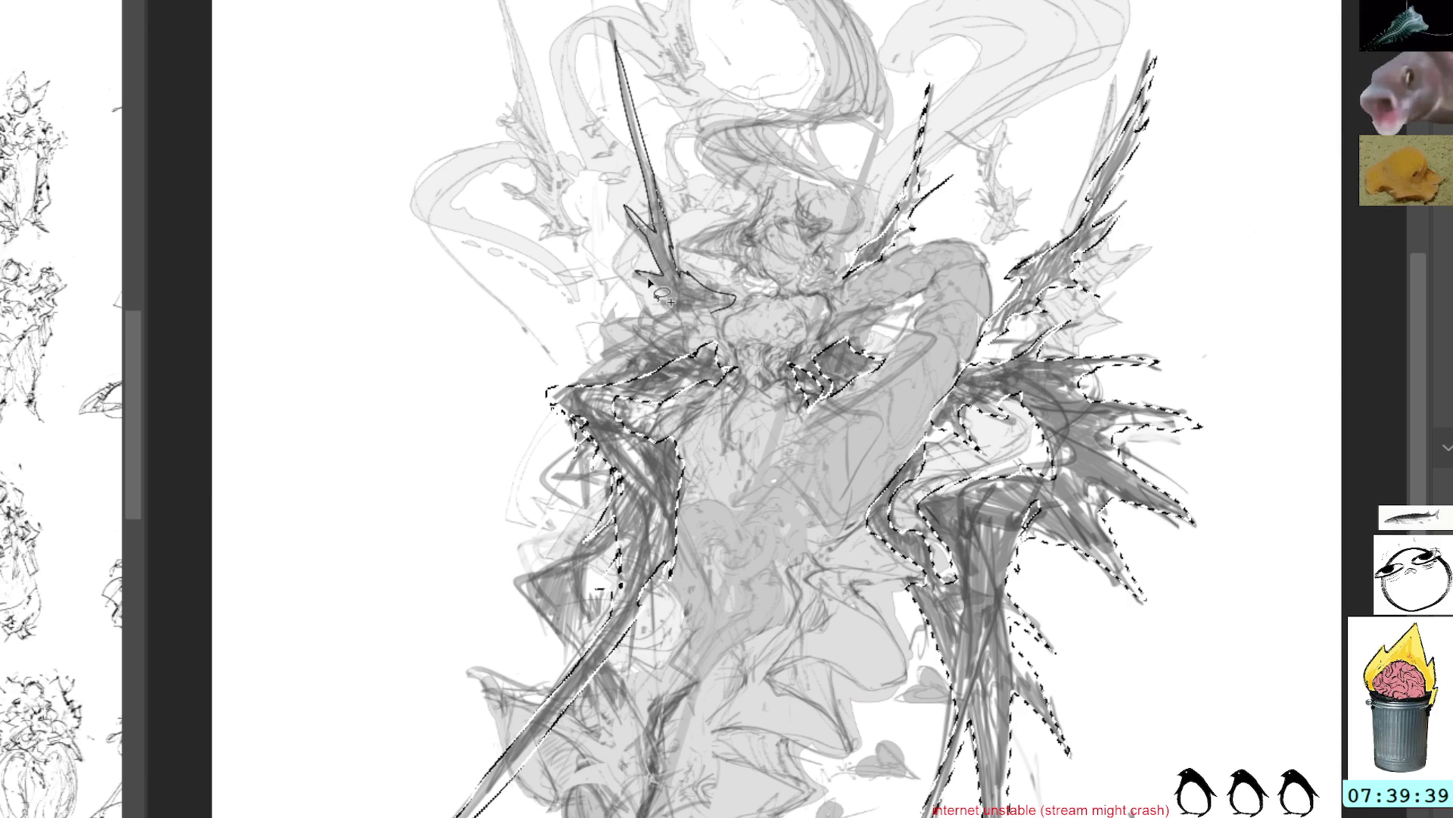
left_click_drag(700, 312, 692, 314)
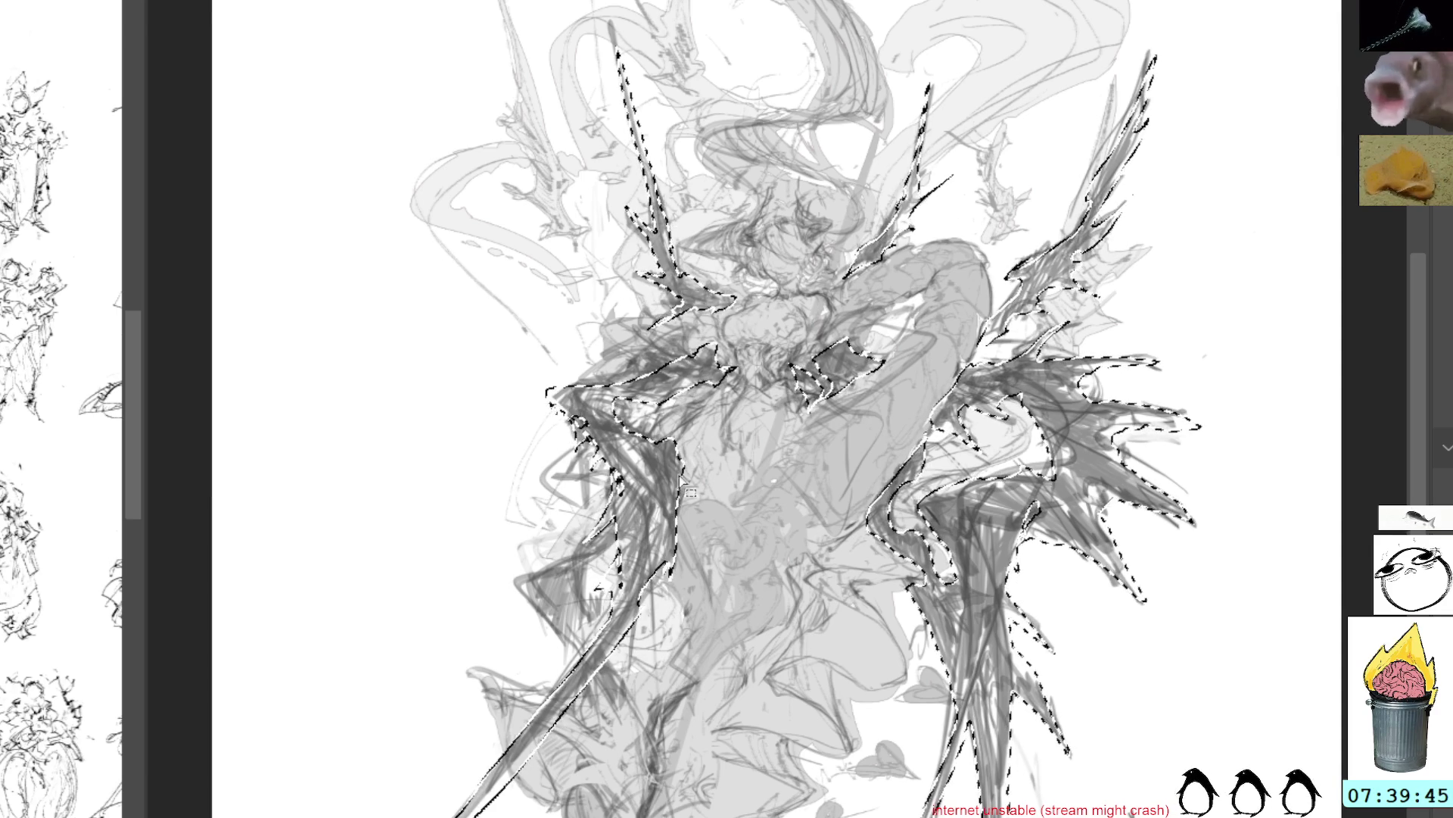
left_click_drag(798, 517, 768, 449)
mouse_move(701, 227)
left_mouse_down()
mouse_move(659, 227)
mouse_move(682, 288)
mouse_move(603, 293)
mouse_move(594, 329)
left_mouse_up()
mouse_move(594, 424)
left_mouse_down()
mouse_move(540, 573)
mouse_move(606, 508)
left_mouse_up()
left_click_drag(595, 458, 531, 265)
mouse_move(492, 390)
left_mouse_down()
mouse_move(530, 447)
mouse_move(533, 423)
left_mouse_up()
mouse_move(587, 569)
left_mouse_down()
mouse_move(621, 814)
mouse_move(589, 572)
left_mouse_up()
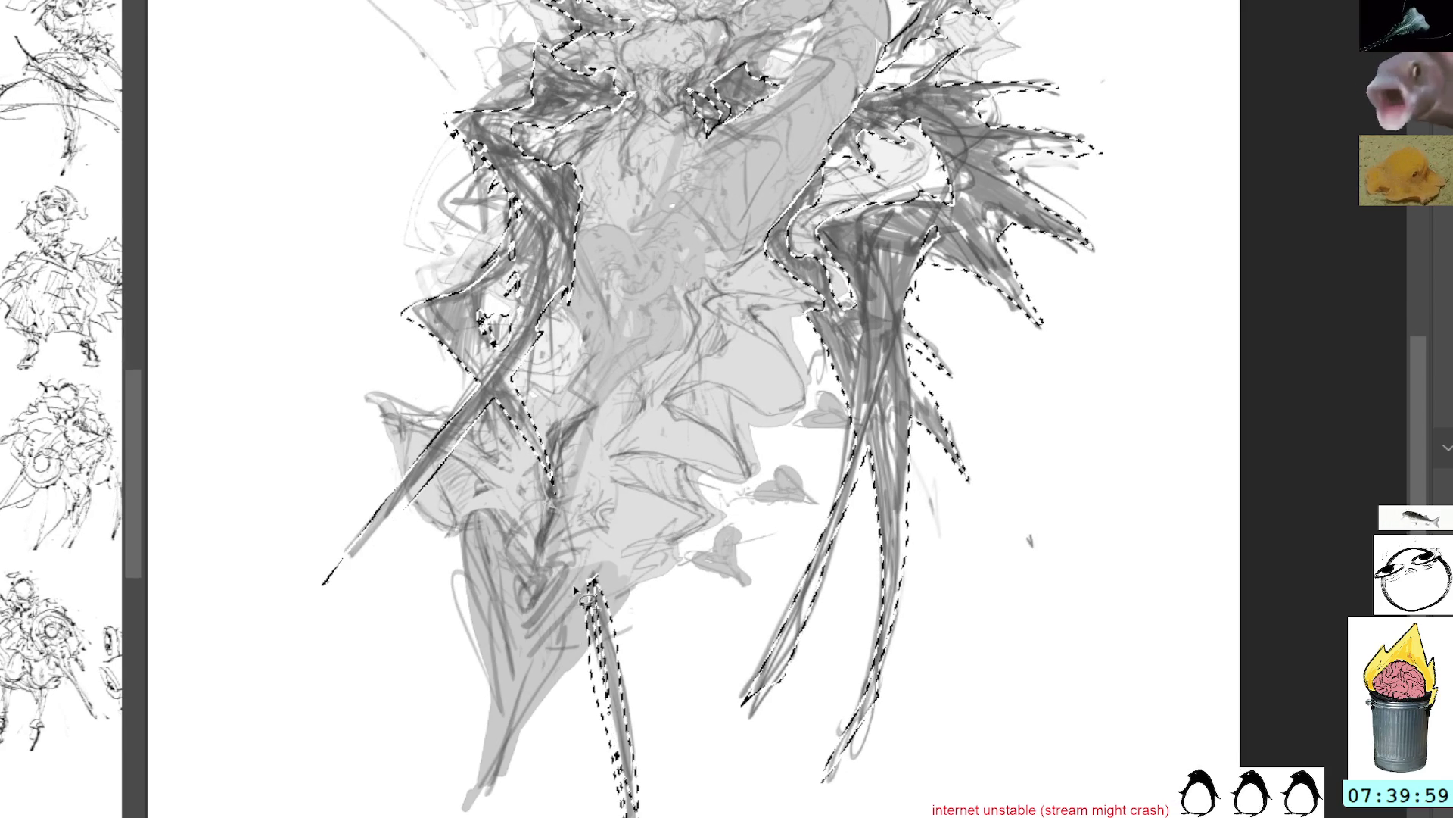
Fill the selected wings, spikes and spear solid dark, then deselect
left_click(545, 220)
key("ctrl+d")
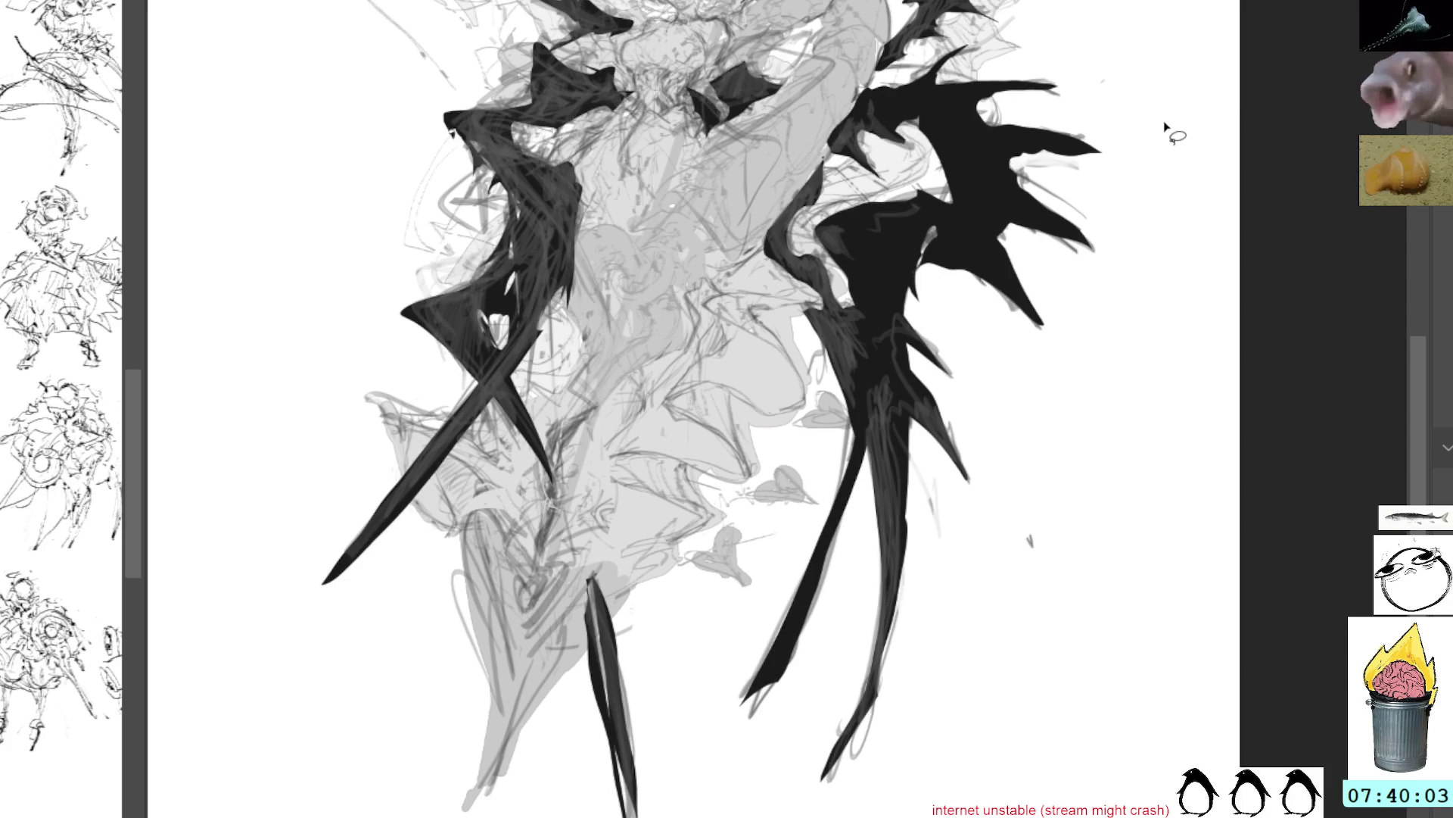
scroll(1143, 52, "down", 2)
scroll(1077, 78, "up", 5)
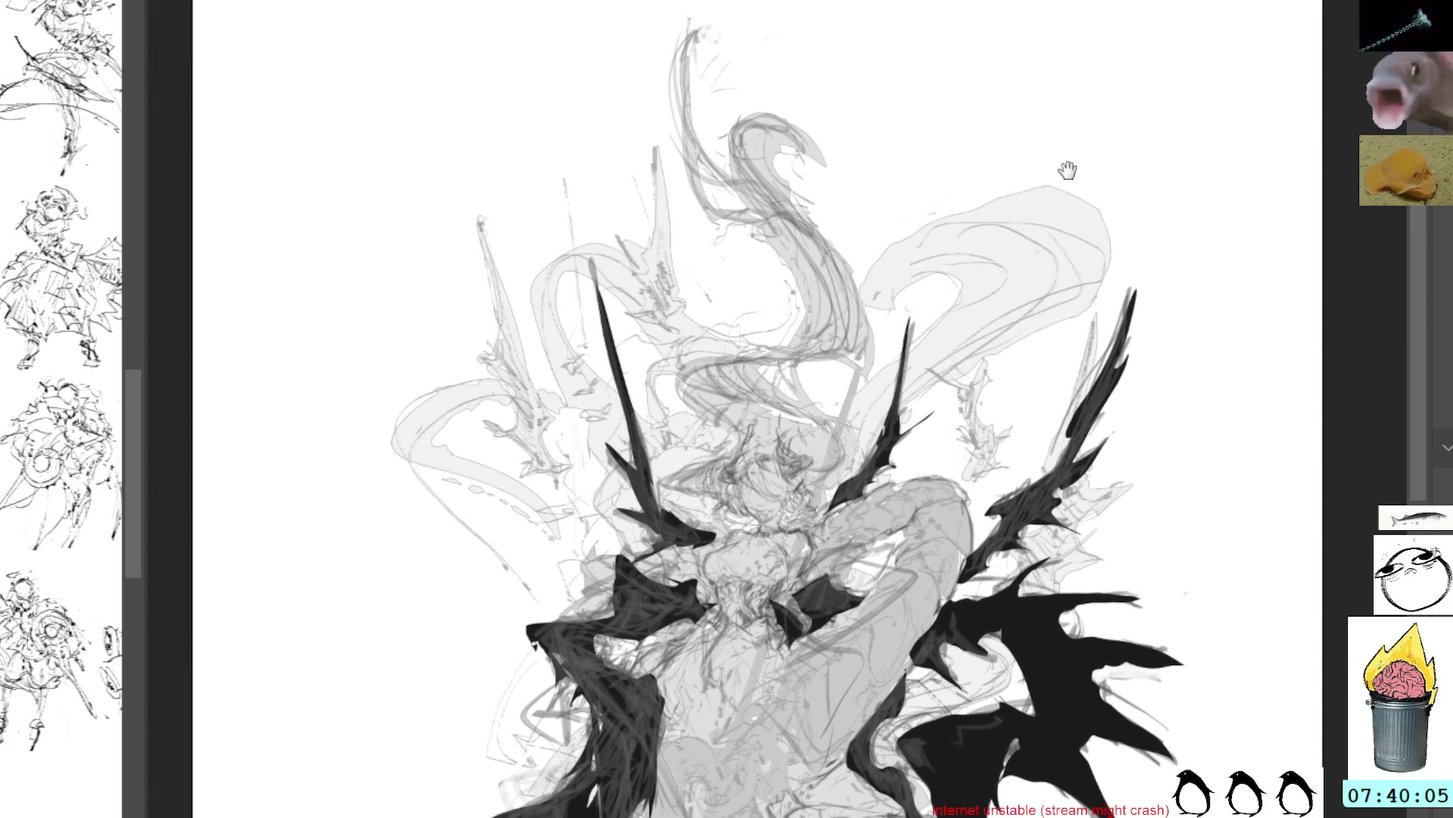
Lasso a spiky extension off the left wing, fill it black, deselect, and check against the sketch
scroll(1057, 85, "down", 3)
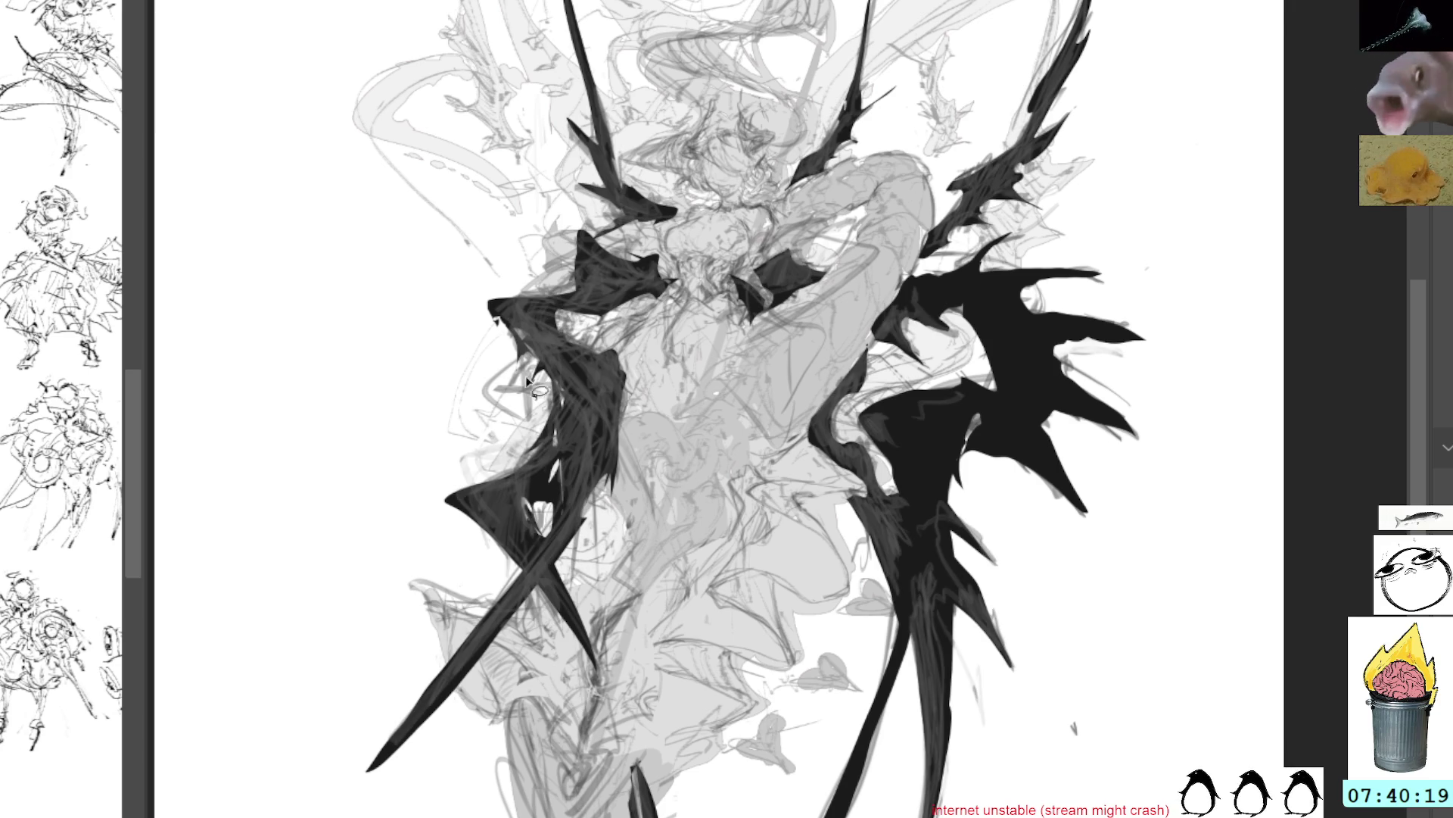
mouse_move(547, 365)
left_mouse_down()
mouse_move(389, 428)
mouse_move(530, 473)
mouse_move(575, 397)
left_mouse_up()
key("alt+BackSpace")
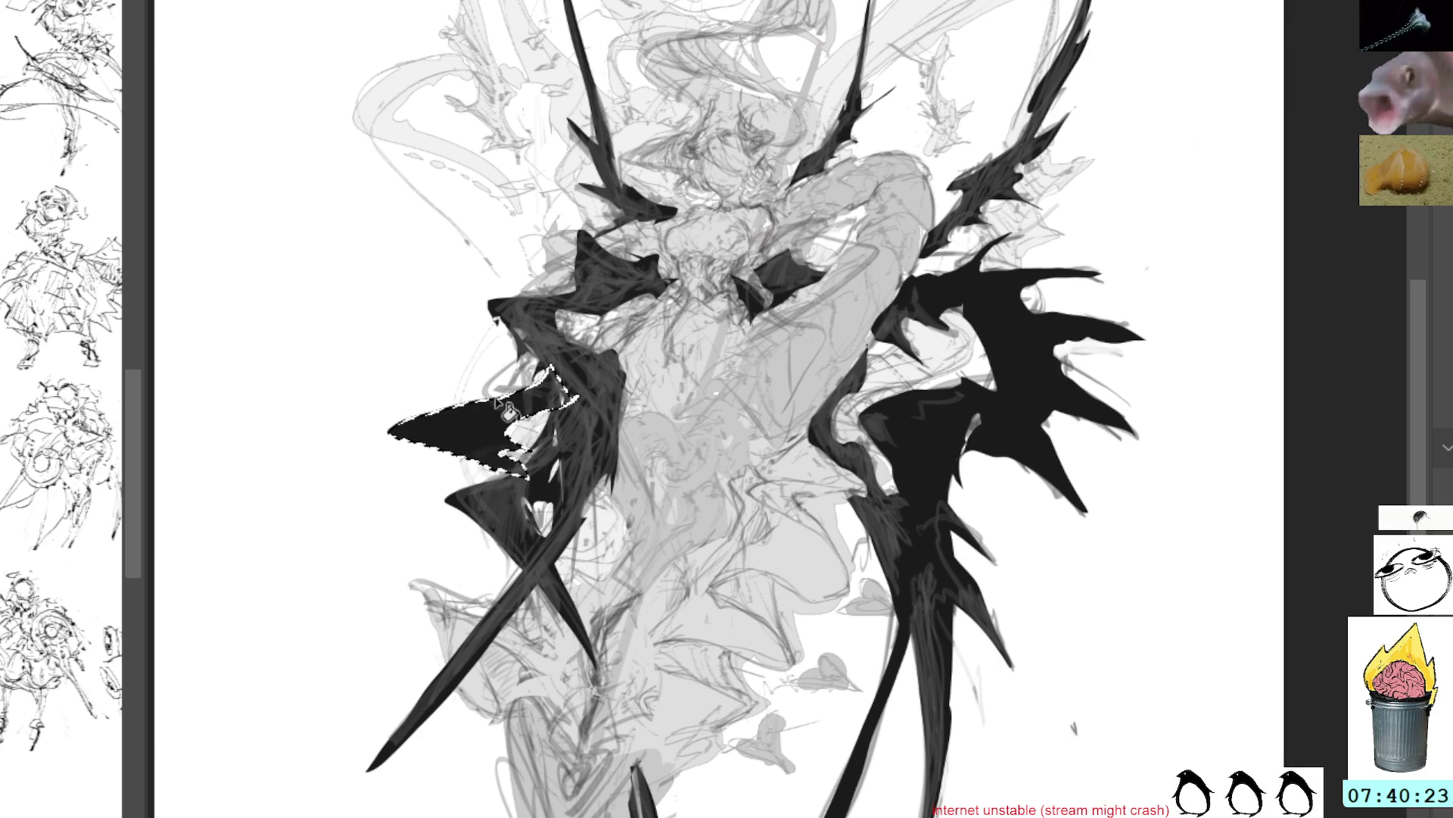
key("ctrl+d")
key("b")
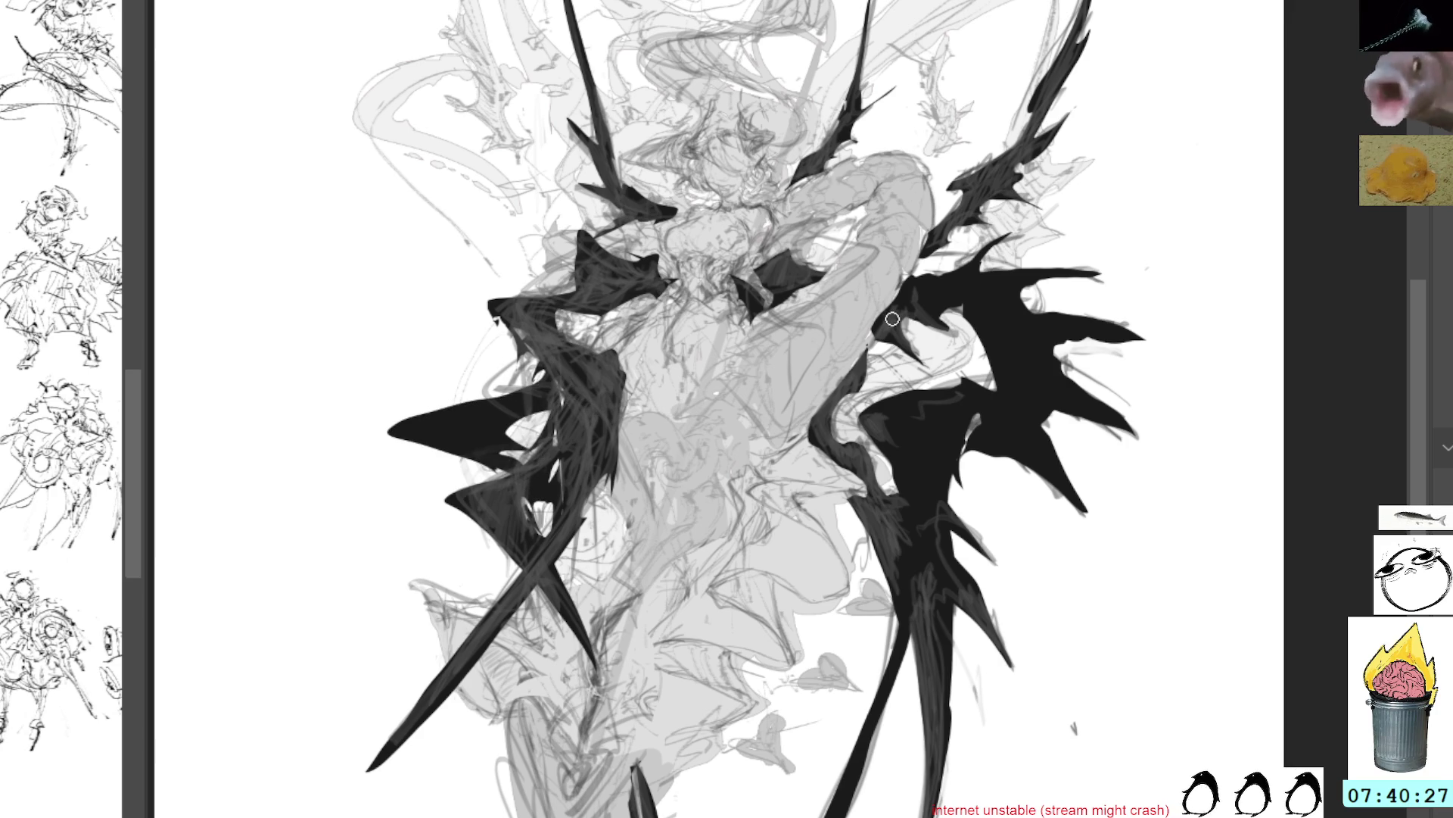
key("ctrl+bracketright")
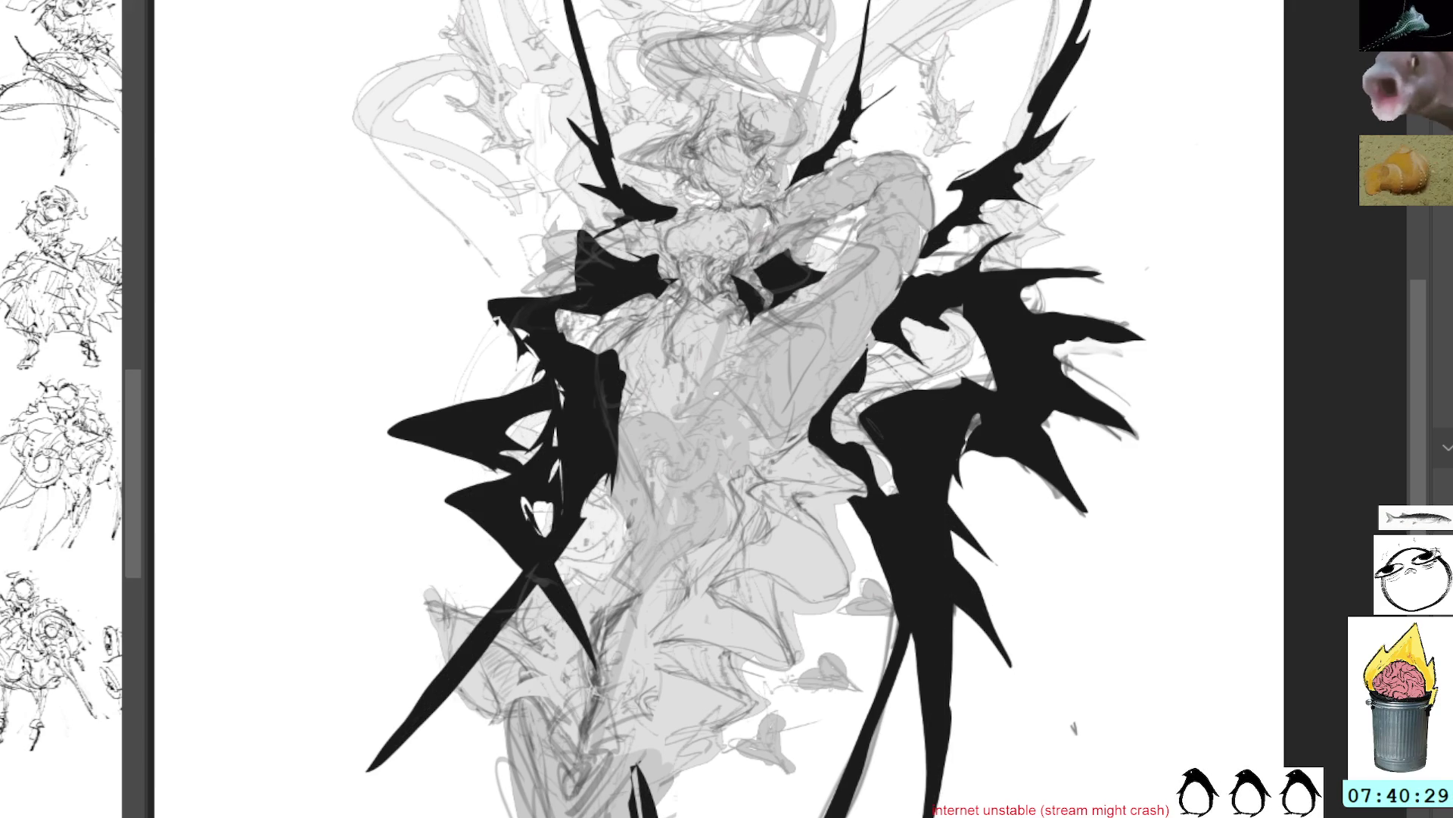
key("ctrl+z")
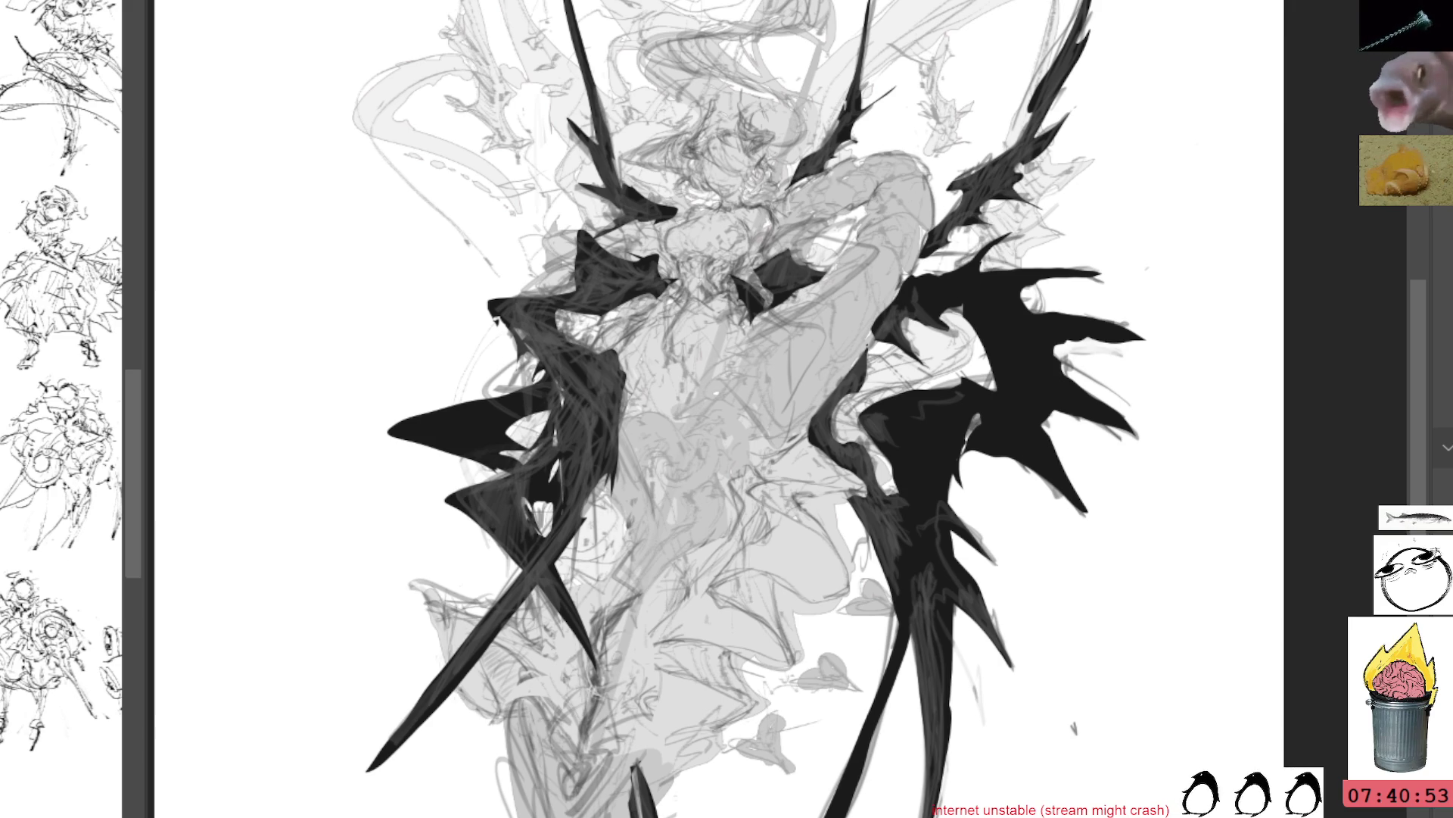
Outline the two upper spikes, fill them with solid black, and deselect
left_click_drag(1136, 129, 1154, 211)
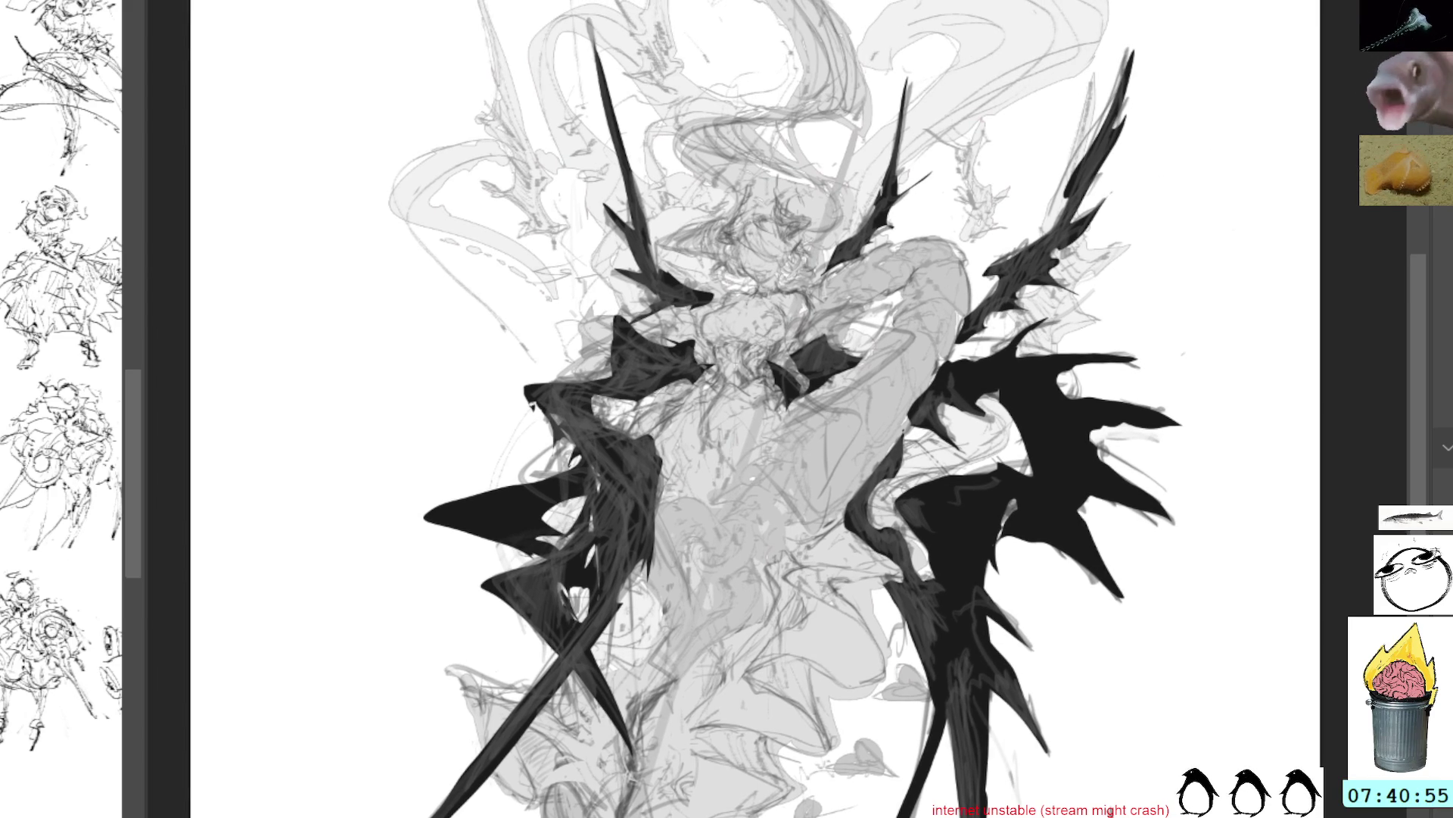
mouse_move(973, 180)
left_mouse_down()
mouse_move(976, 223)
mouse_move(958, 248)
mouse_move(1010, 244)
mouse_move(1033, 182)
mouse_move(992, 189)
mouse_move(981, 119)
mouse_move(972, 200)
left_mouse_up()
mouse_move(564, 221)
left_mouse_down()
mouse_move(483, 9)
mouse_move(515, 222)
mouse_move(574, 240)
left_mouse_up()
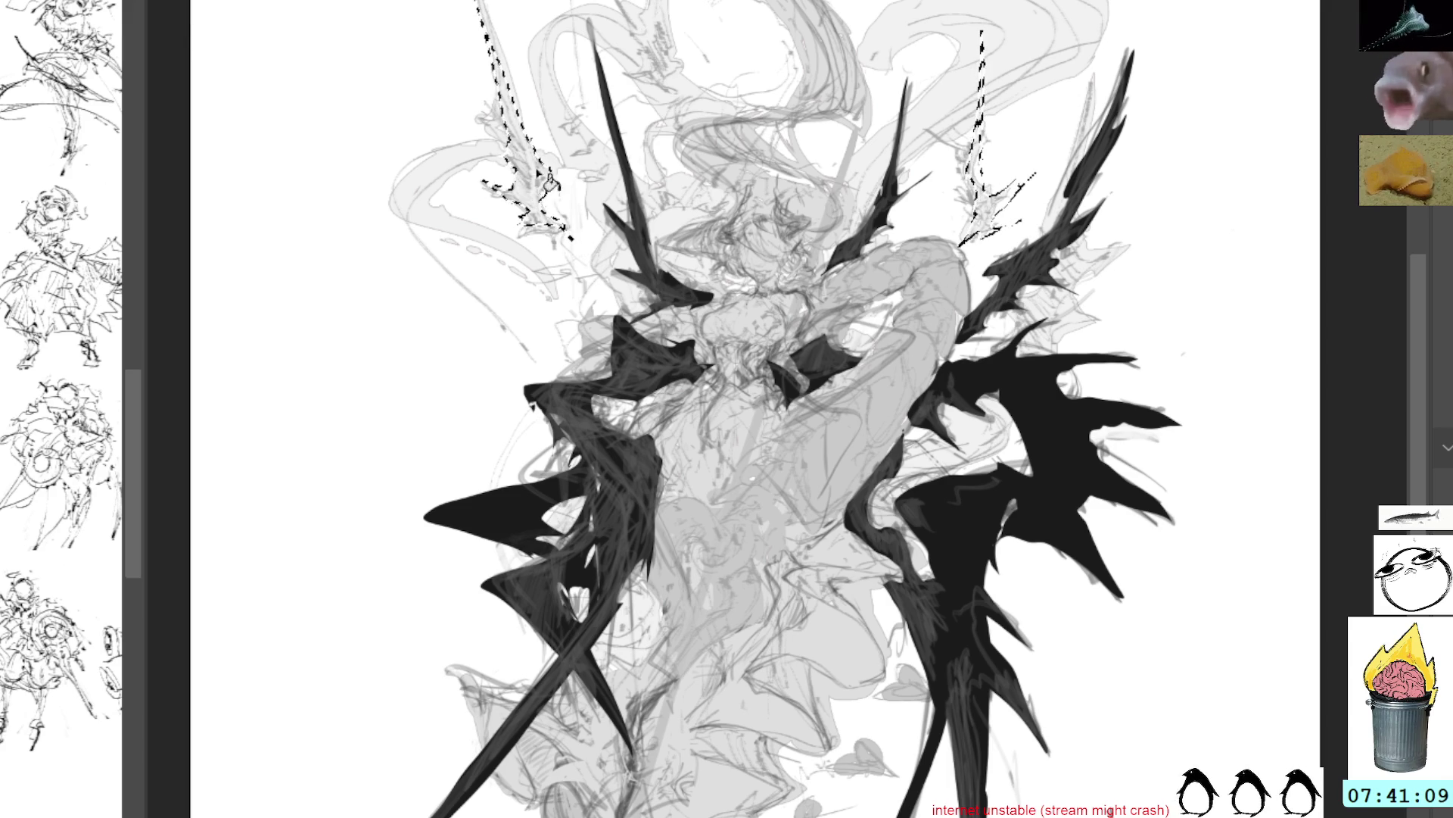
key("shift+BackSpace")
key("ctrl+d")
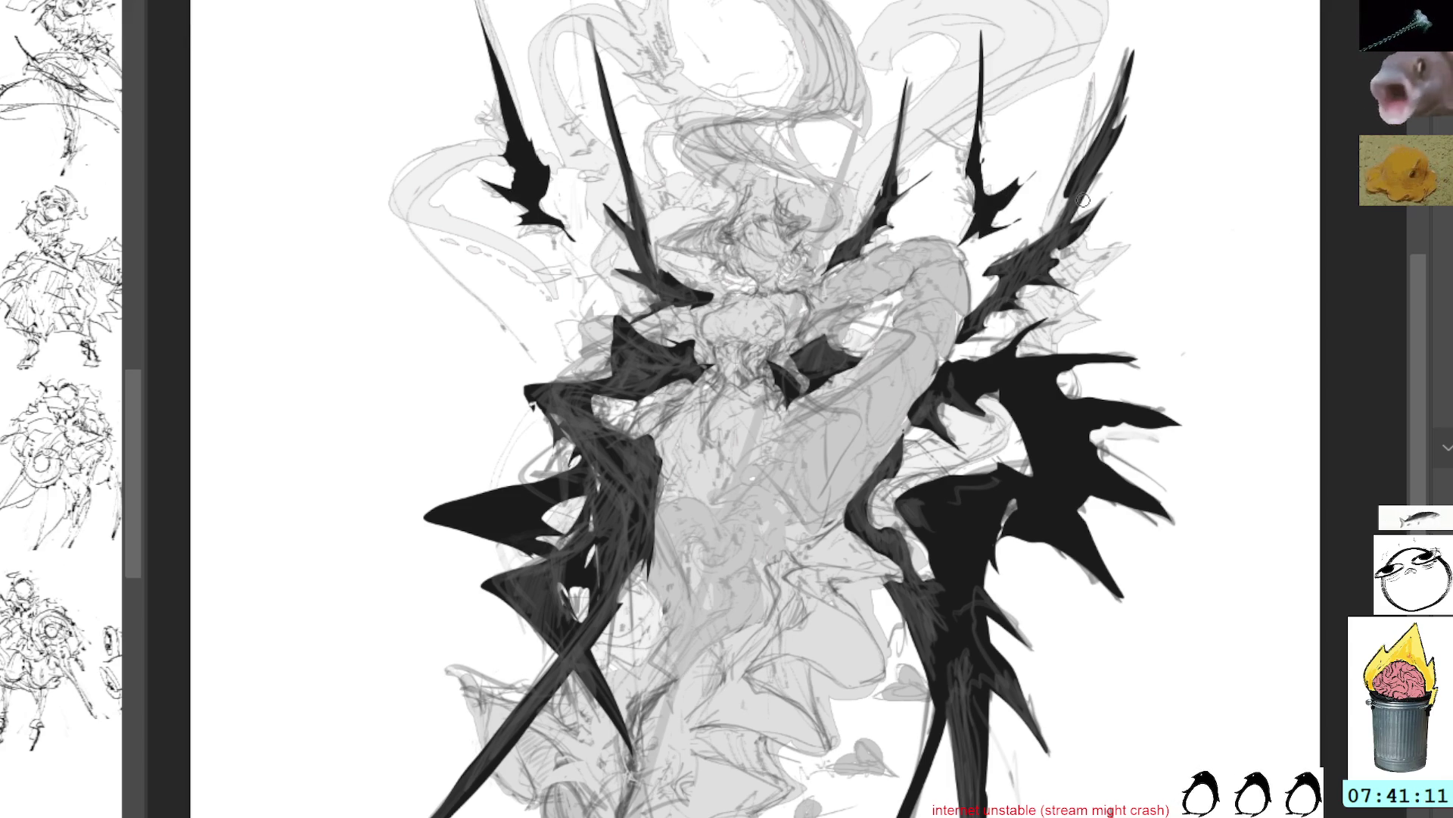
Compare against the sketch, restore solid black wings, and add a thin black stroke from the upper-left wing
key("ctrl+z")
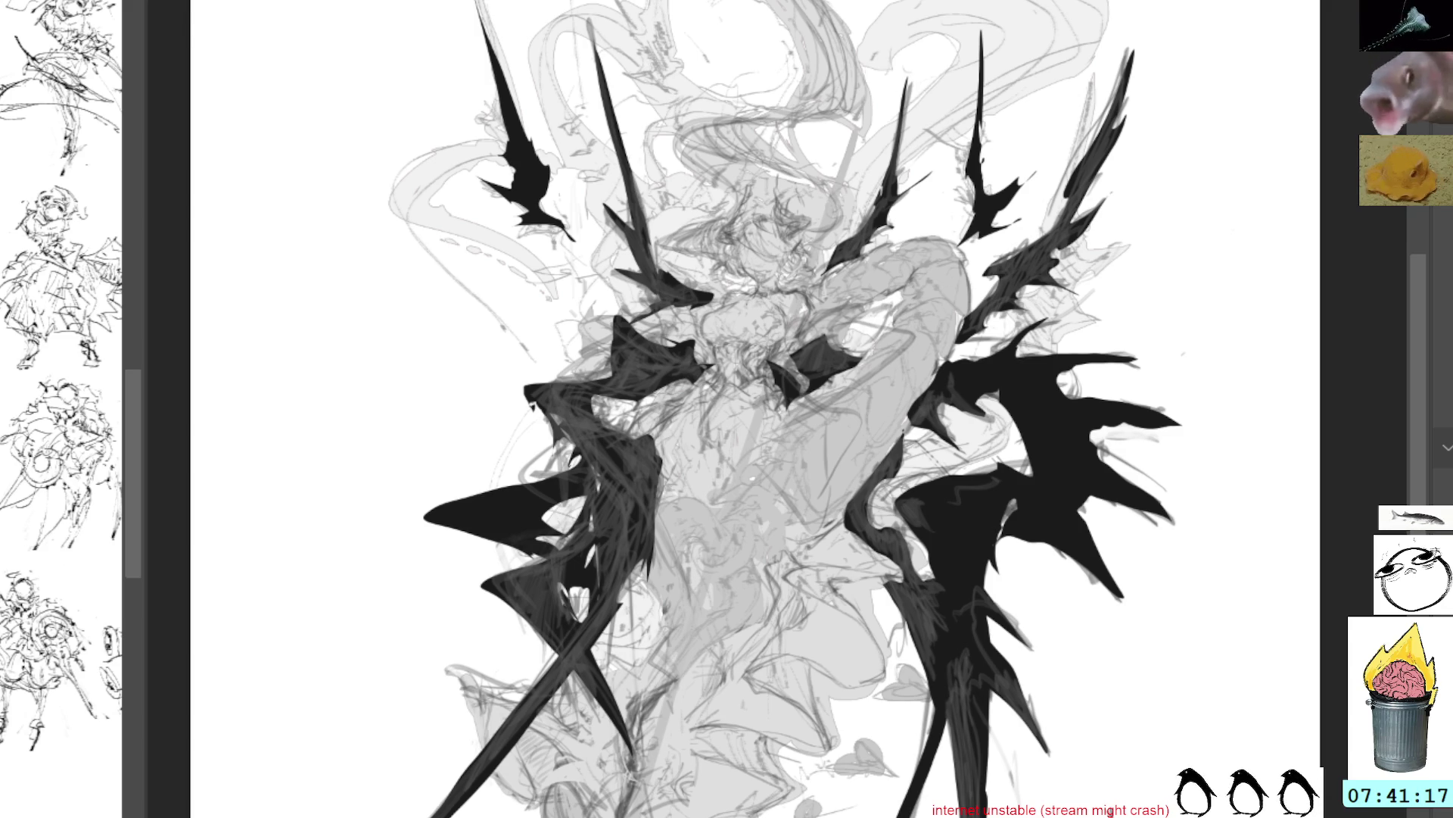
key("ctrl+z")
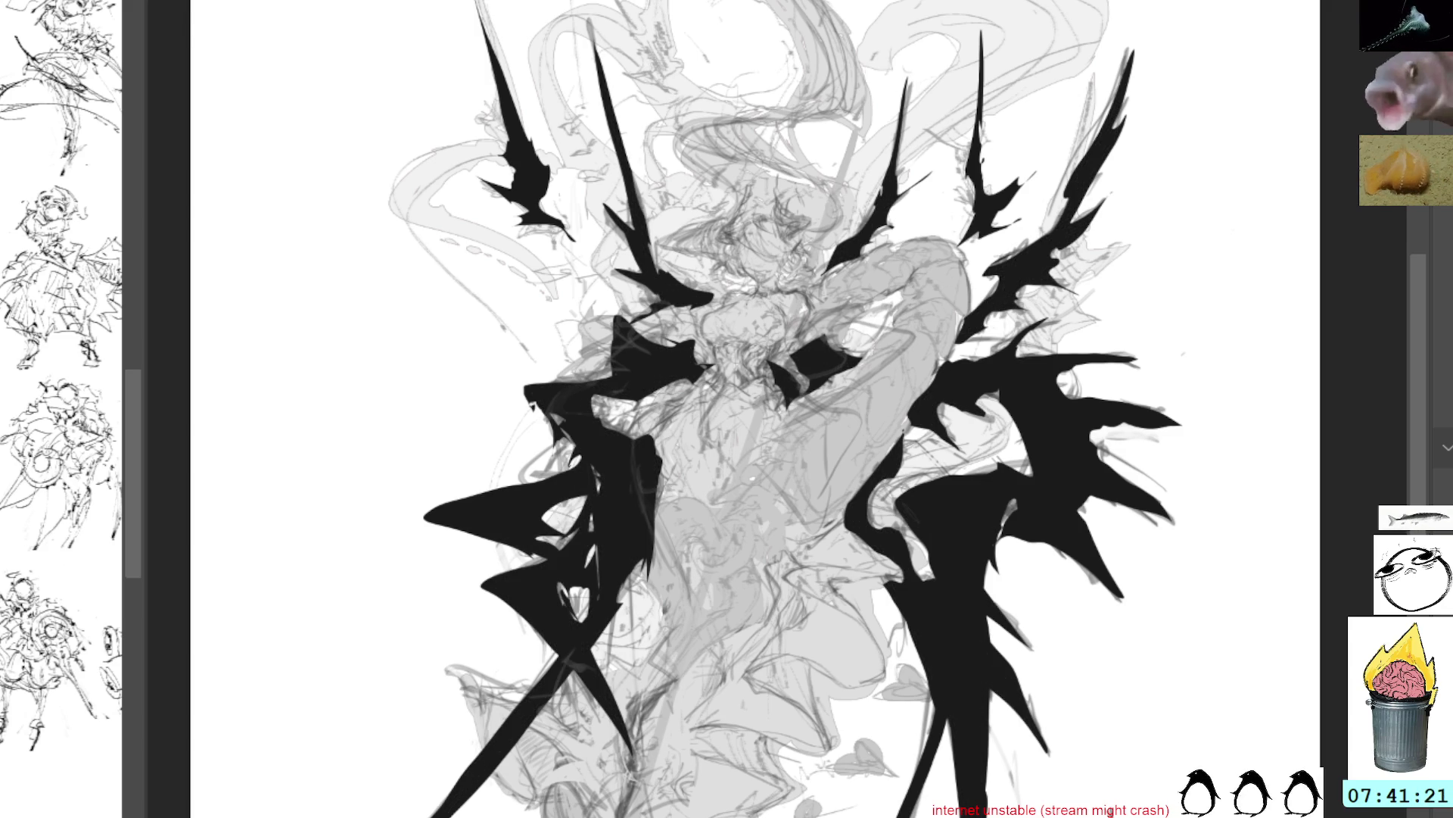
left_click_drag(538, 198, 617, 297)
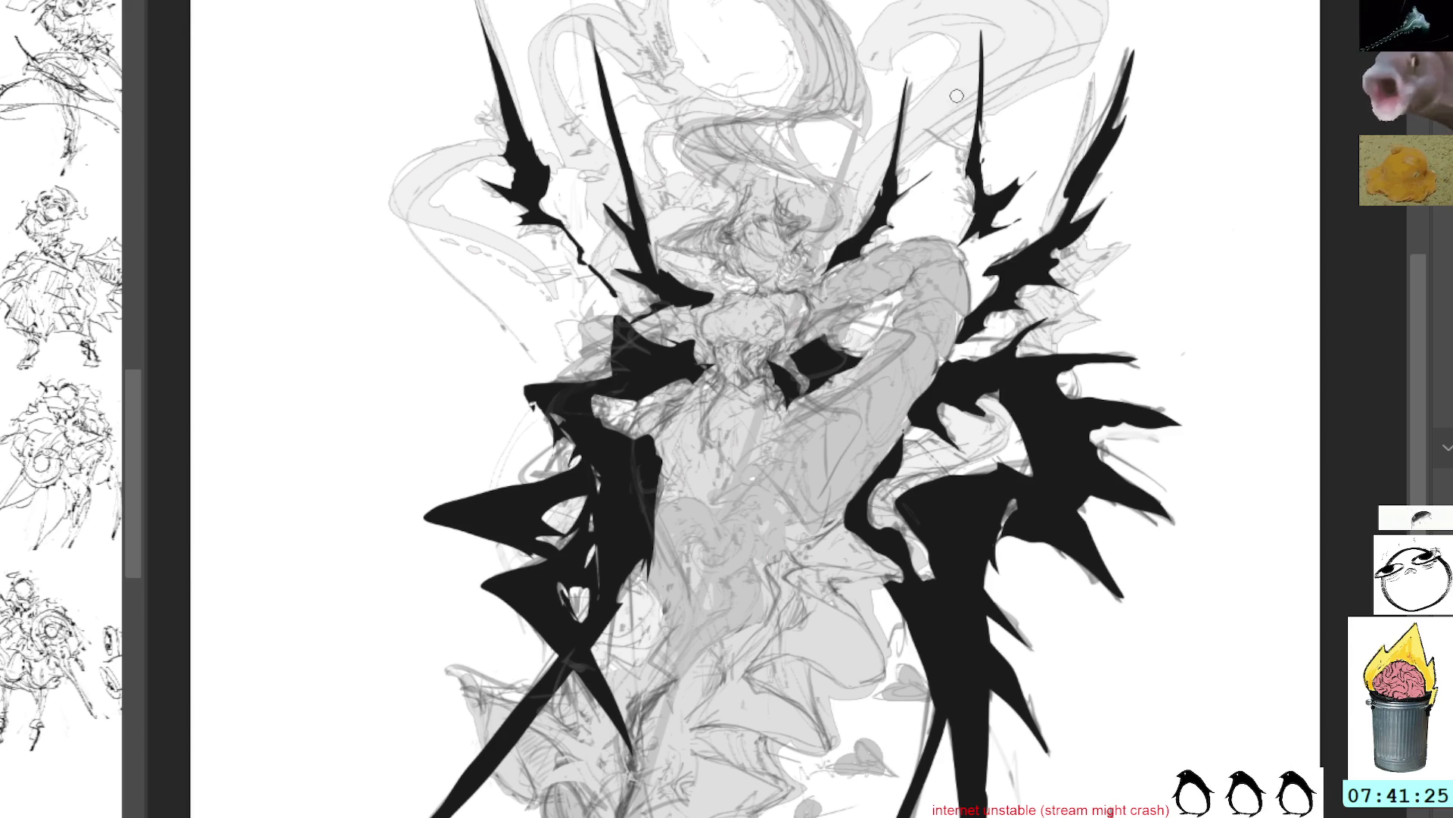
mouse_move(1132, 254)
left_mouse_down()
mouse_move(888, 173)
mouse_move(1045, 249)
mouse_move(1029, 259)
left_mouse_up()
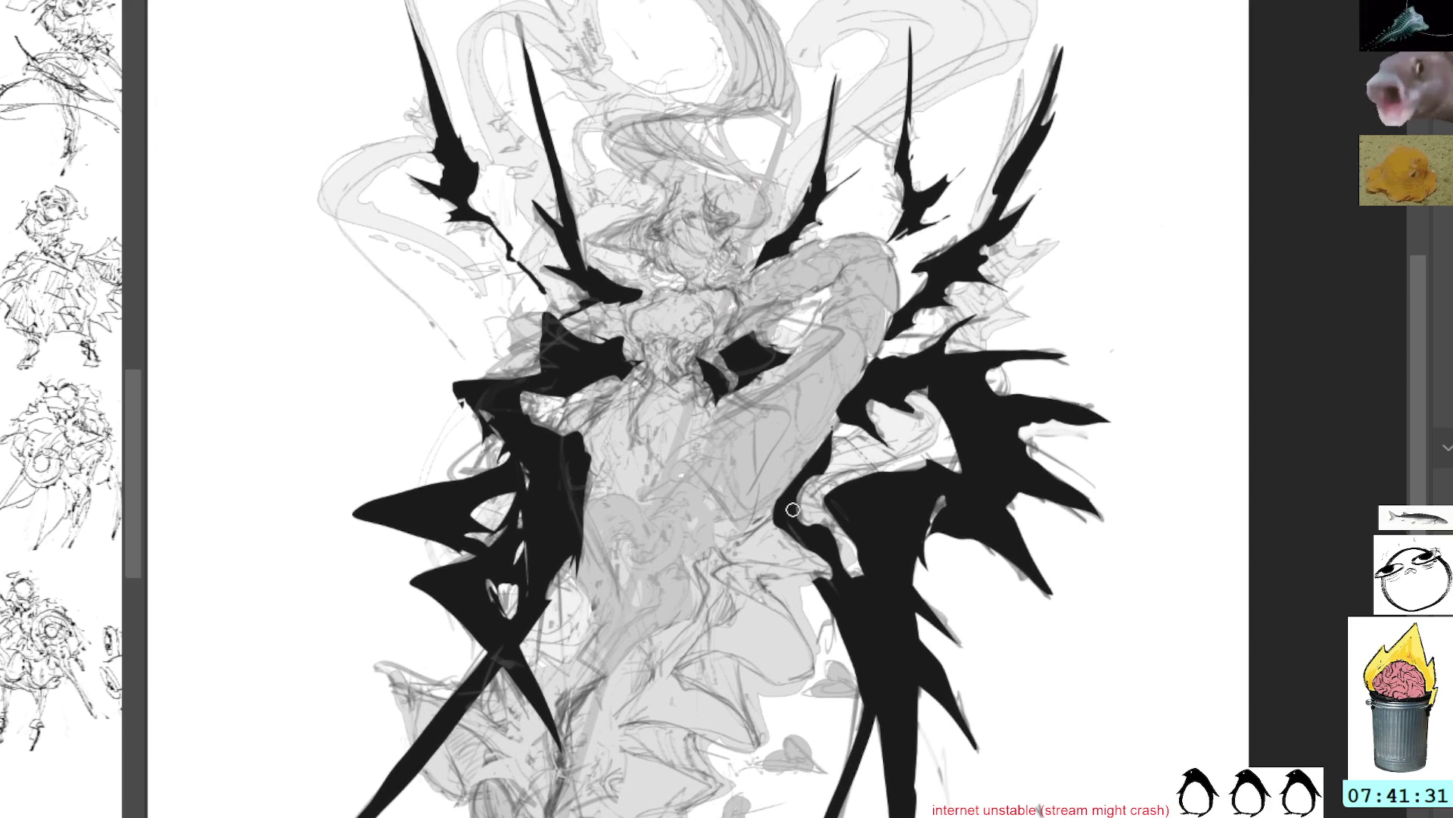
Paint black along the right wing's inner edge, then make the black silhouettes semi-transparent
left_click_drag(779, 517, 829, 579)
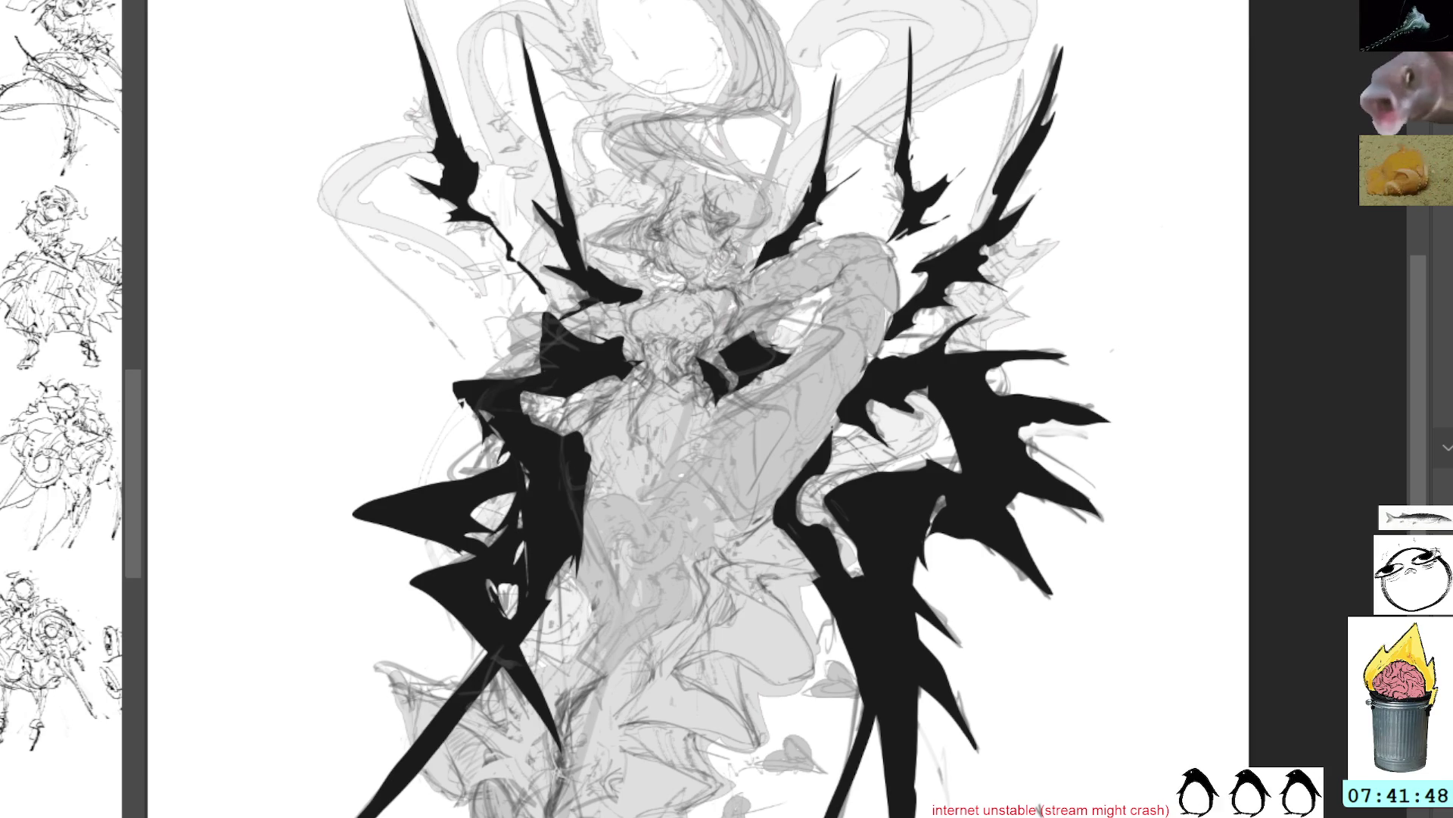
key("h")
key("h")
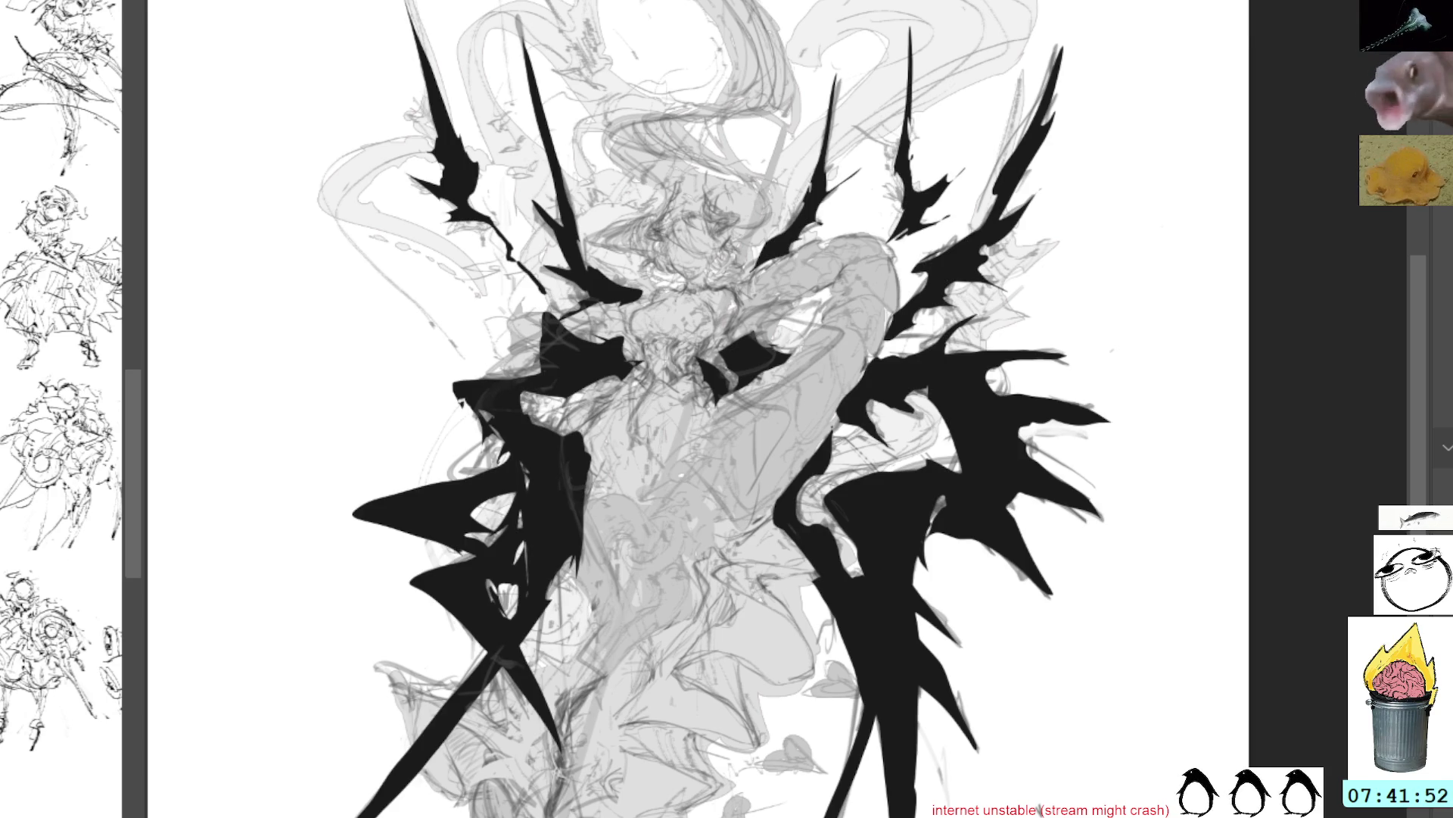
key("5")
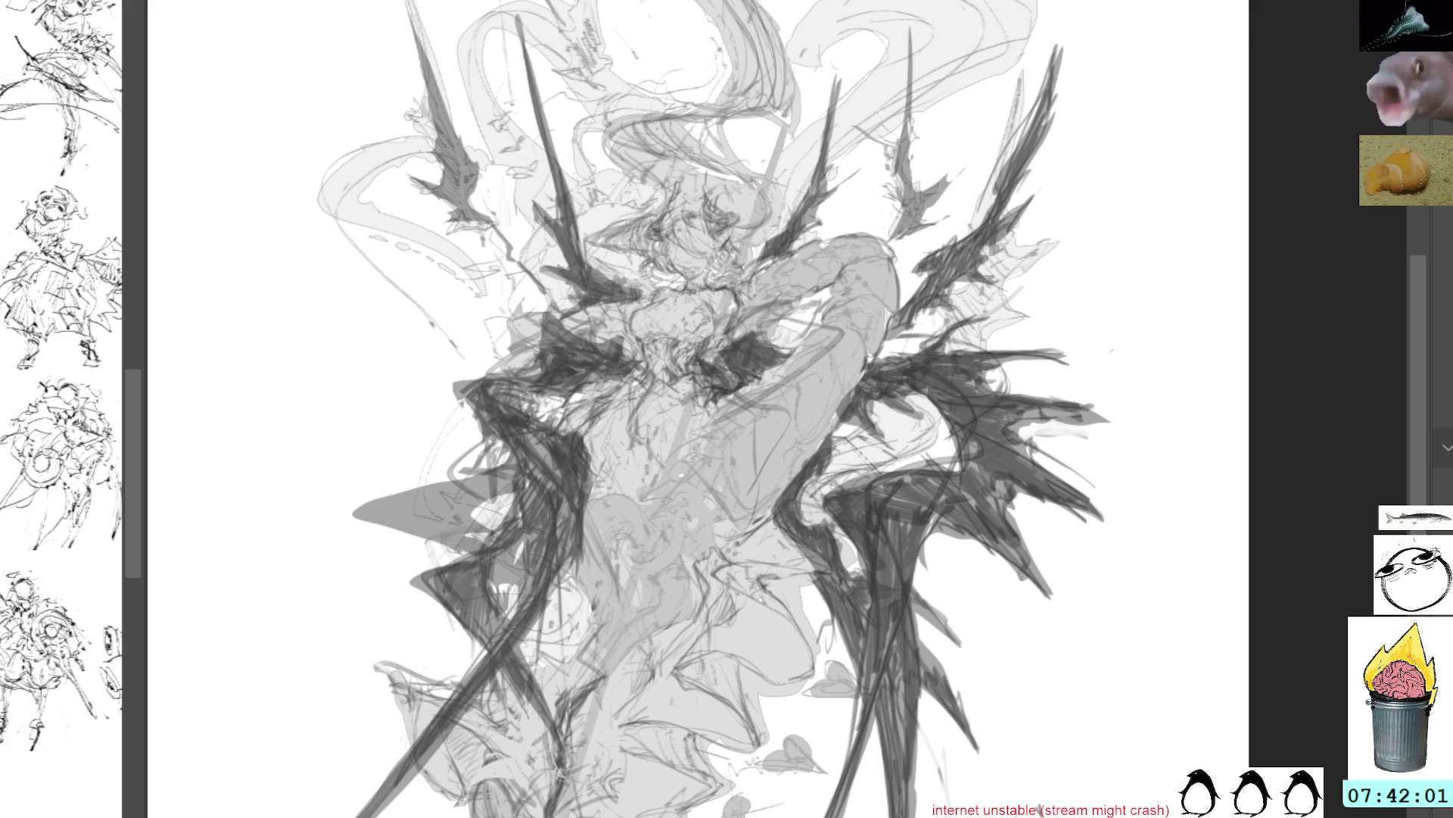
key("ctrl+z")
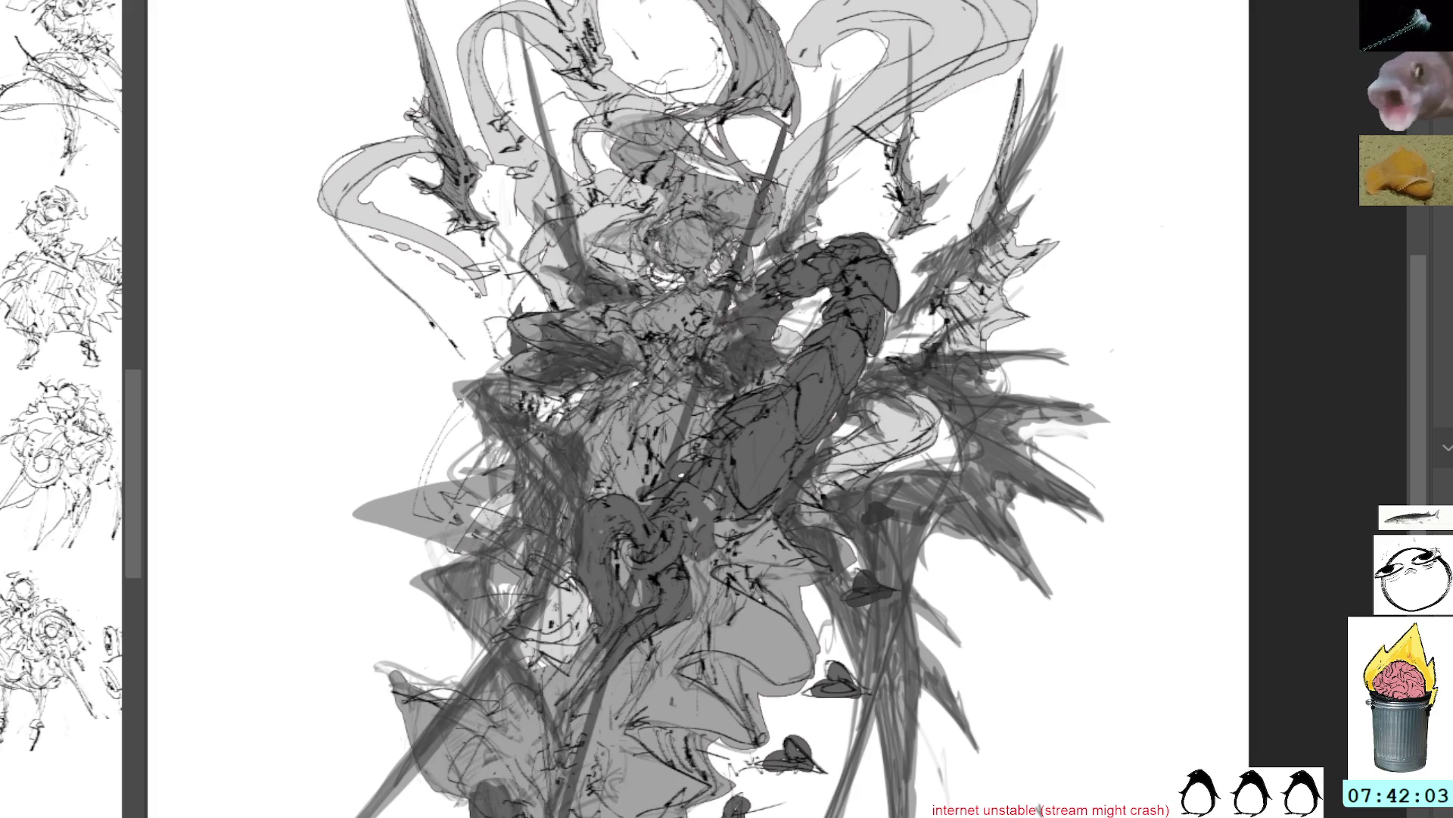
left_click_drag(969, 350, 967, 211)
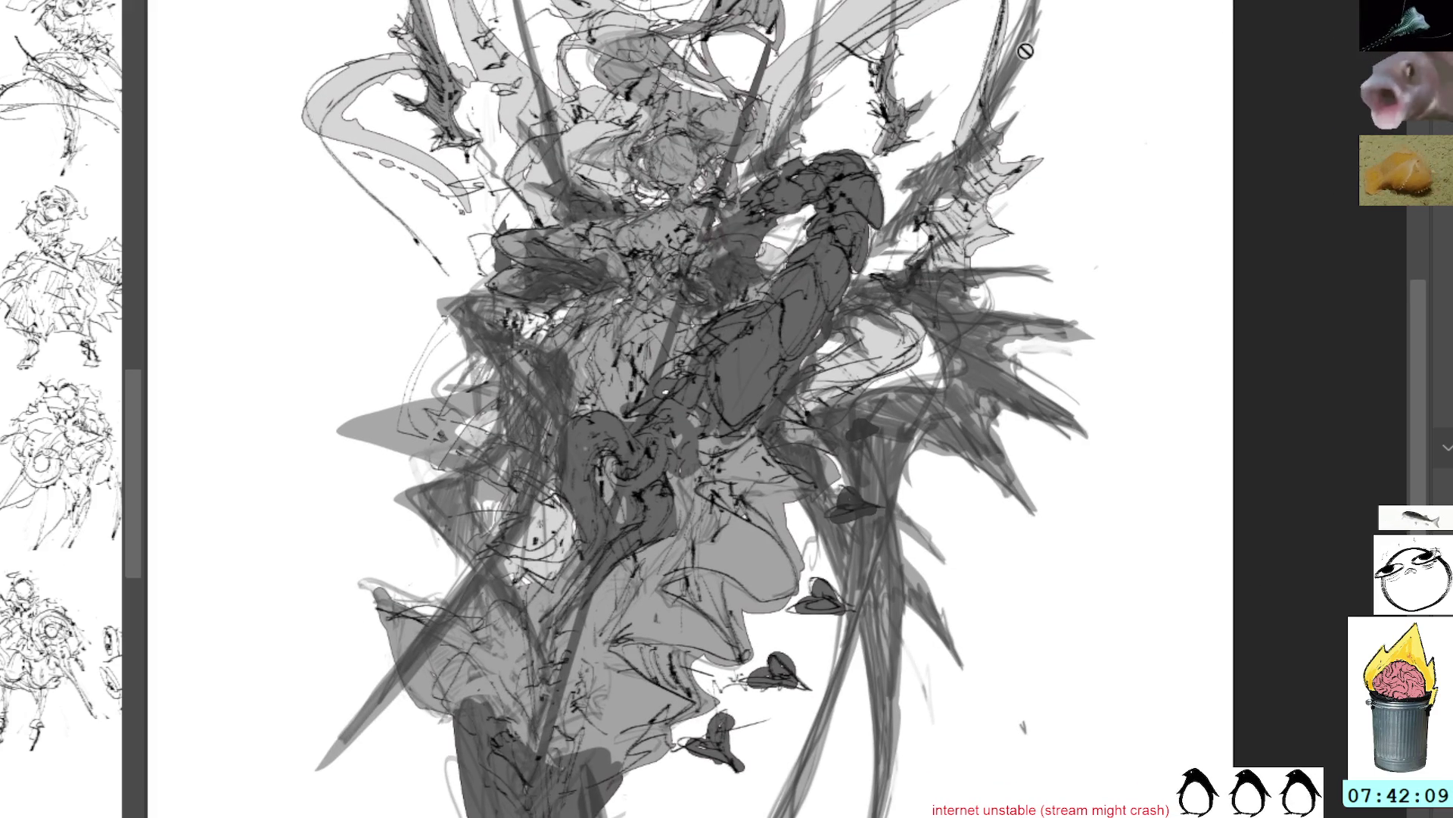
key("ctrl+z")
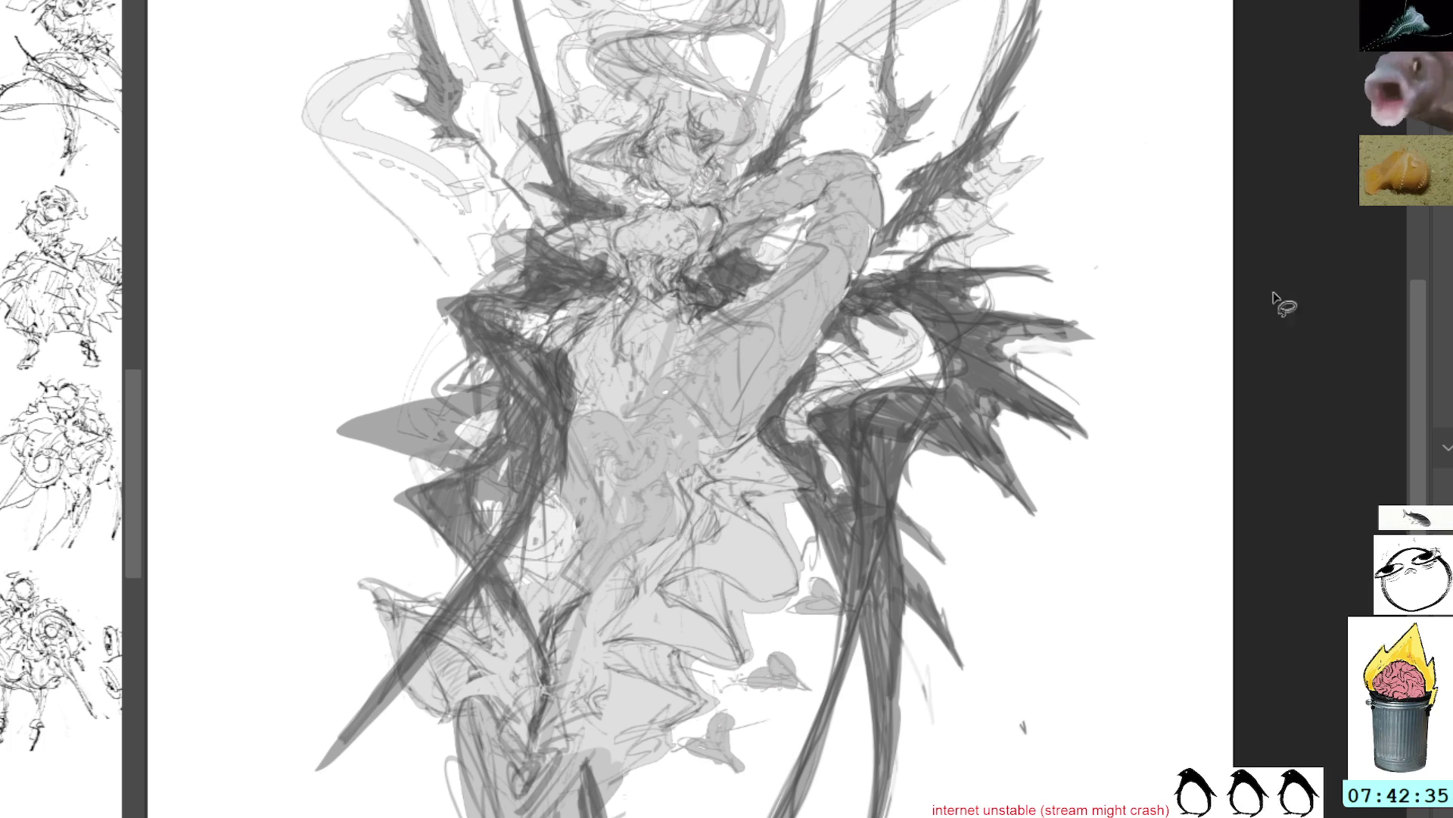
Lasso the figure's right side and chest patch, remove the left-wing dark scribbles, and deselect
mouse_move(1133, 349)
left_mouse_down()
mouse_move(978, 176)
mouse_move(872, 242)
left_mouse_up()
mouse_move(818, 348)
left_mouse_down()
mouse_move(778, 396)
mouse_move(809, 681)
mouse_move(749, 816)
mouse_move(1172, 354)
left_mouse_up()
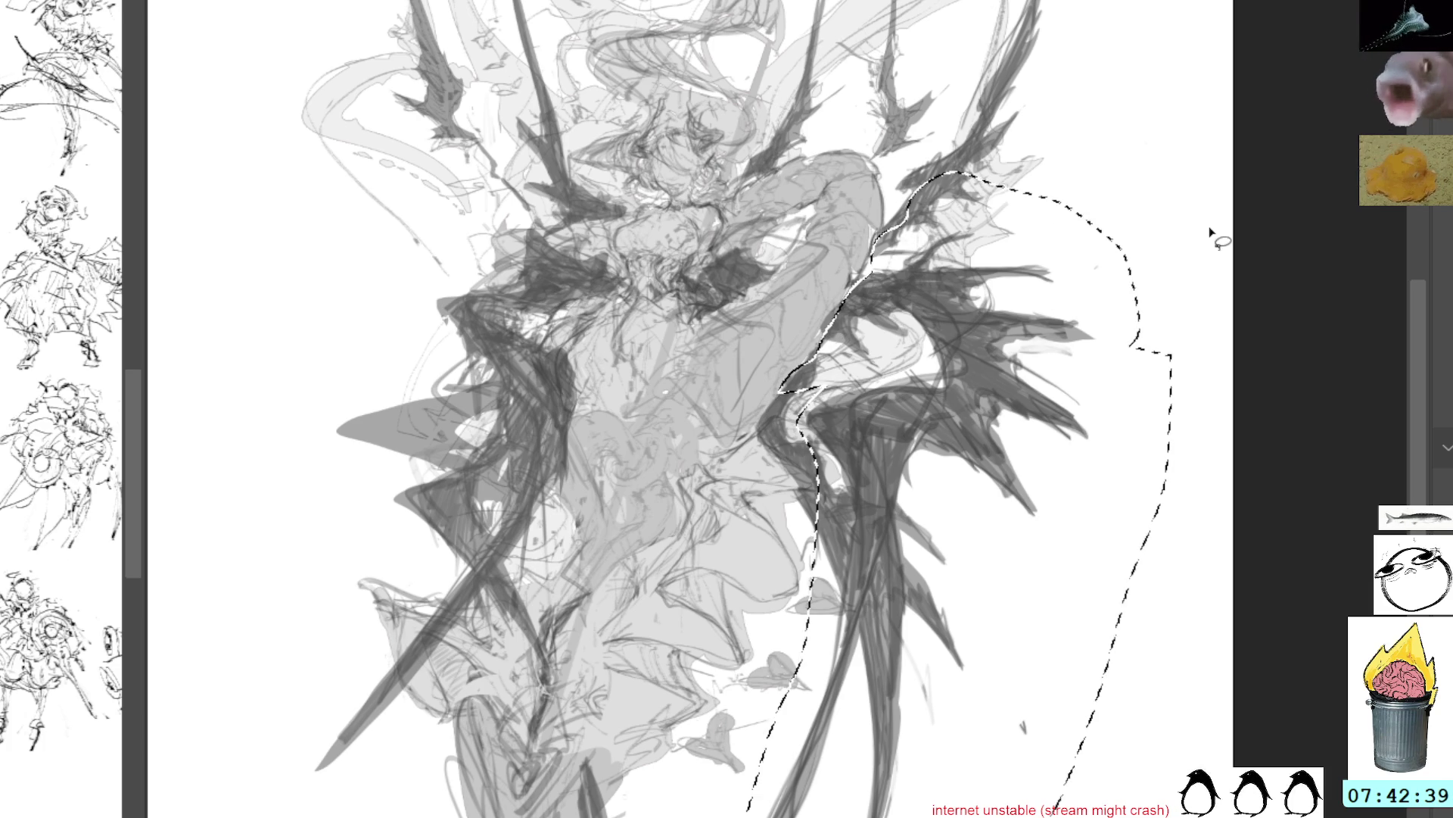
key("ctrl+z")
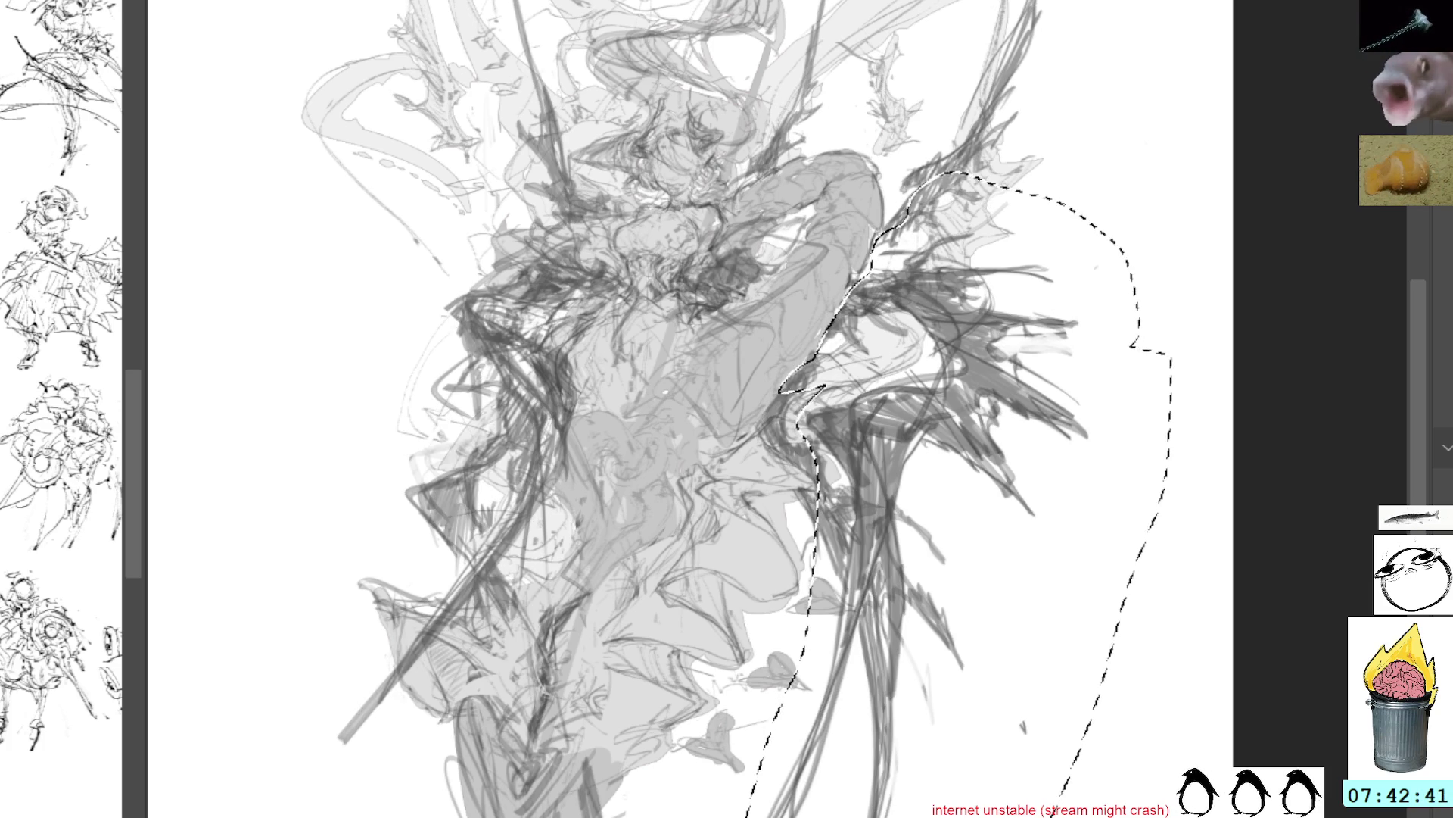
key("ctrl+y")
key("ctrl+z")
key("ctrl+y")
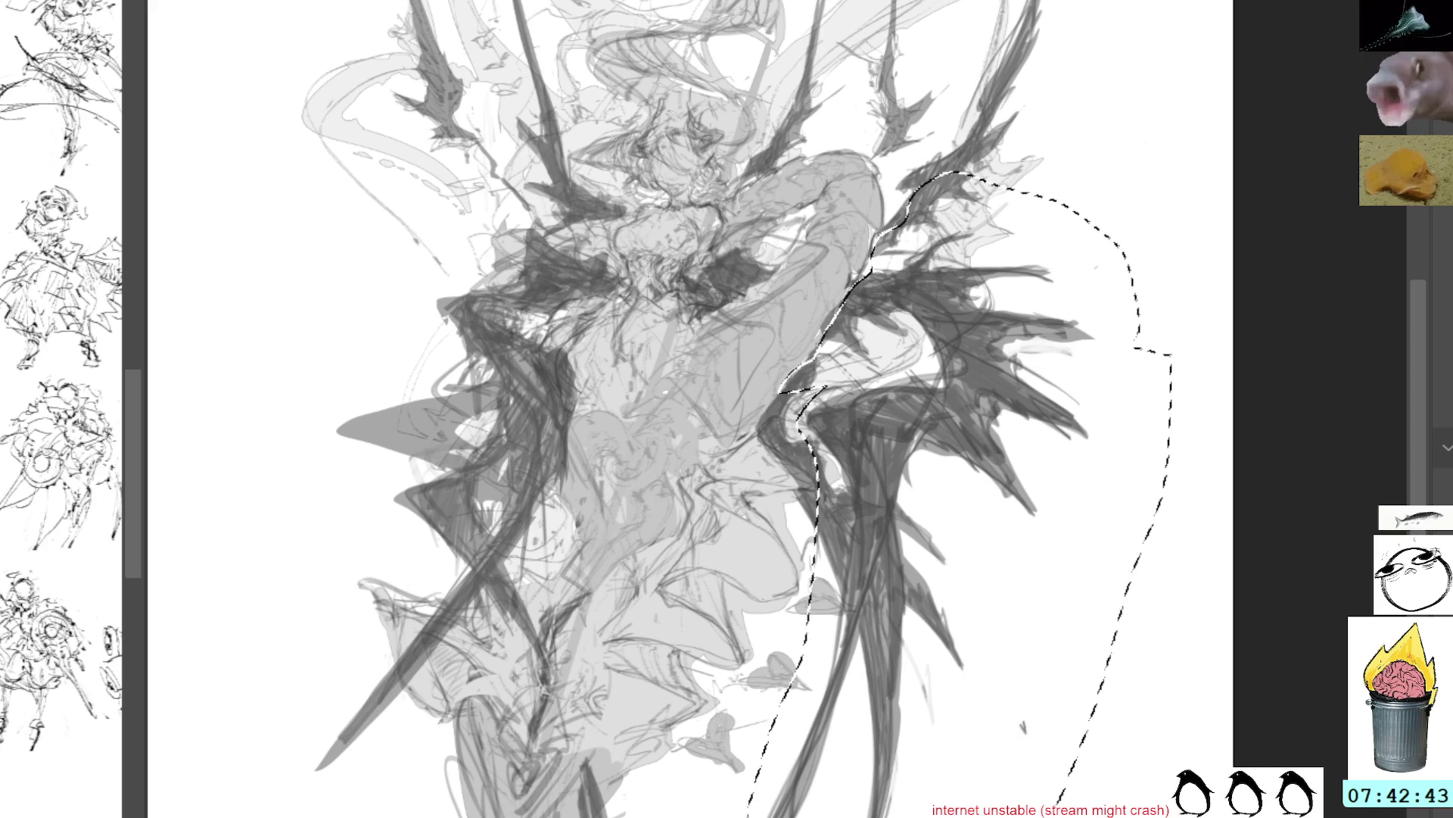
key("ctrl+z")
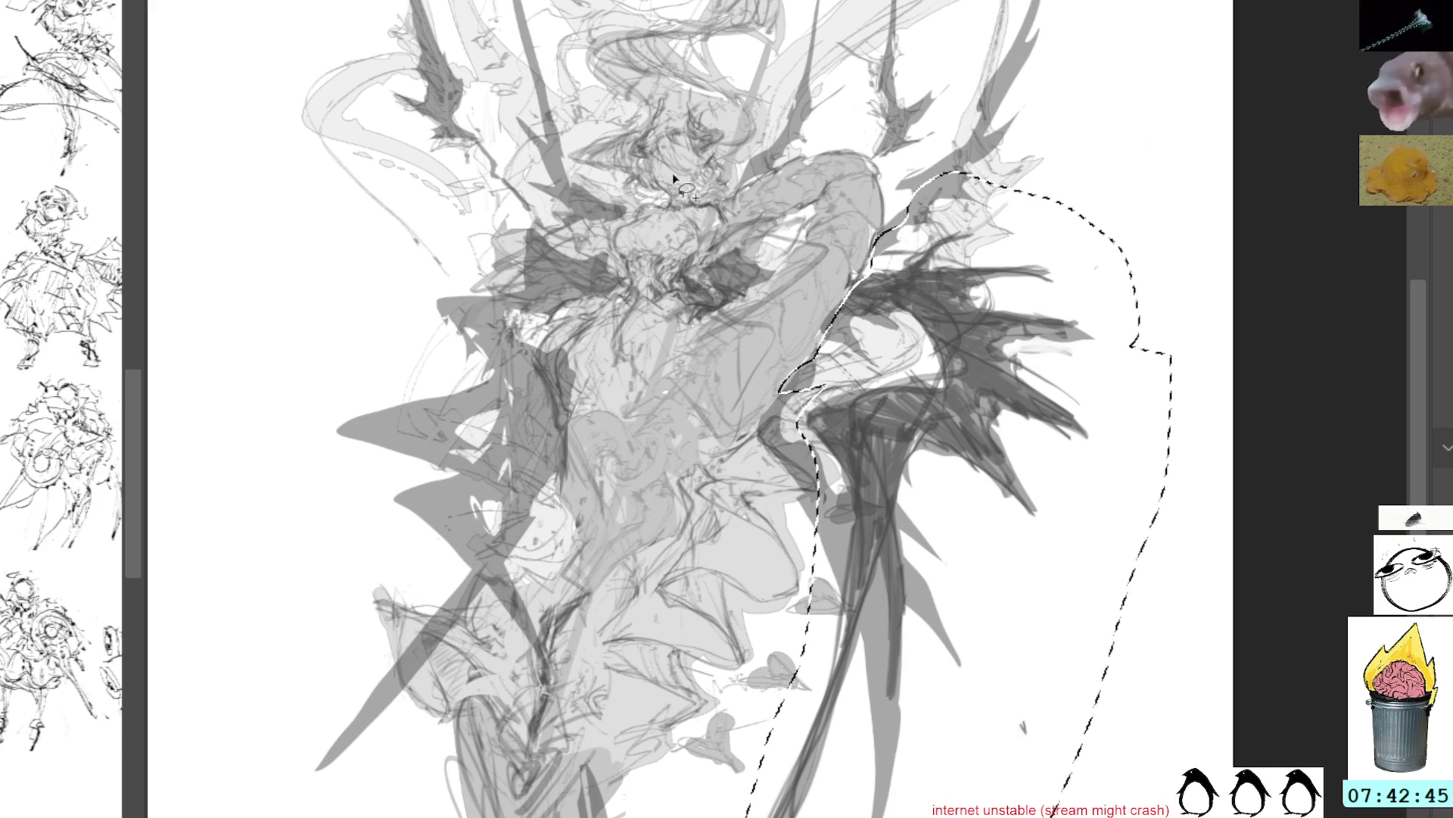
mouse_move(768, 258)
left_mouse_down()
mouse_move(715, 322)
mouse_move(767, 261)
left_mouse_up()
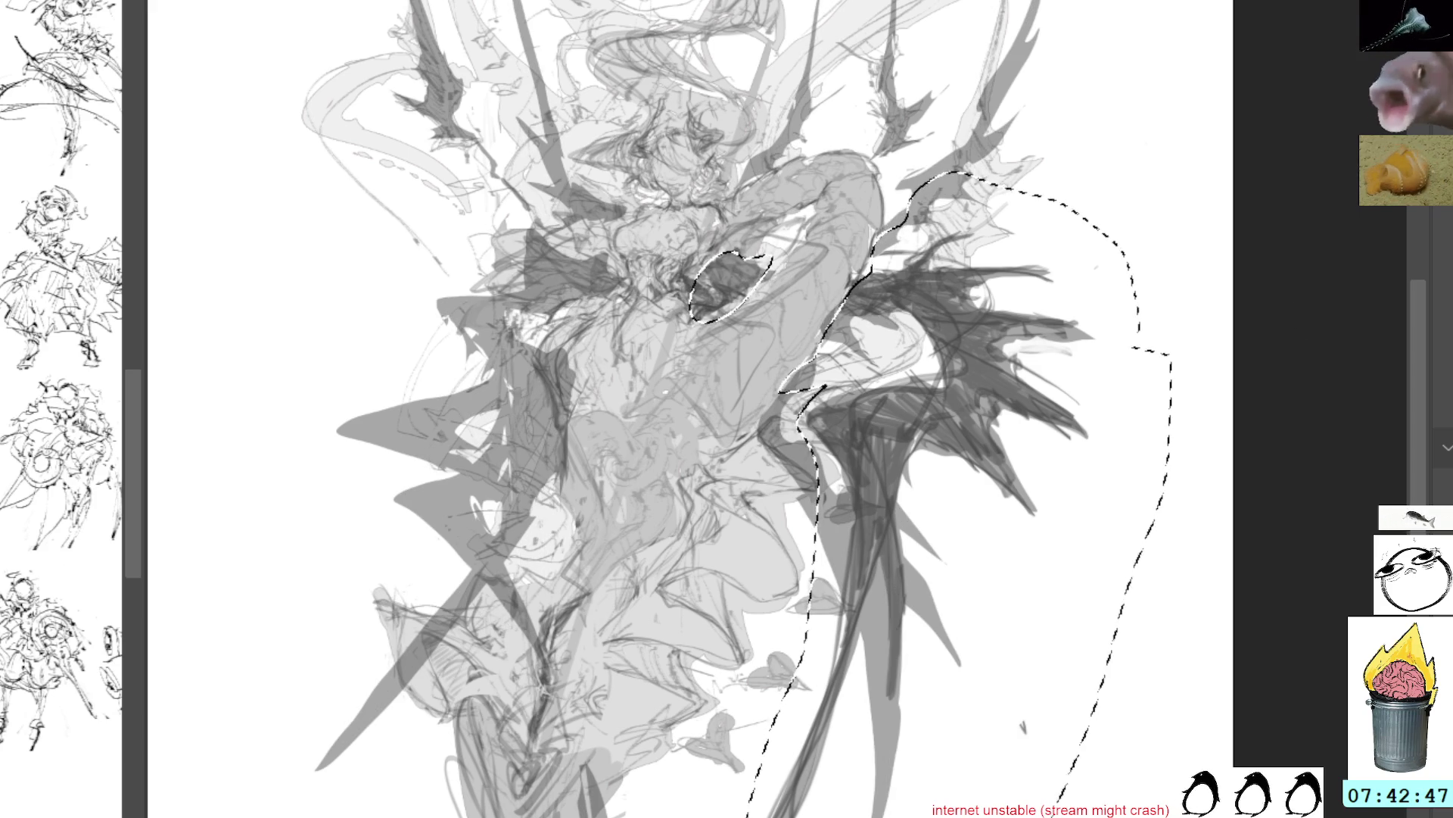
key("ctrl+d")
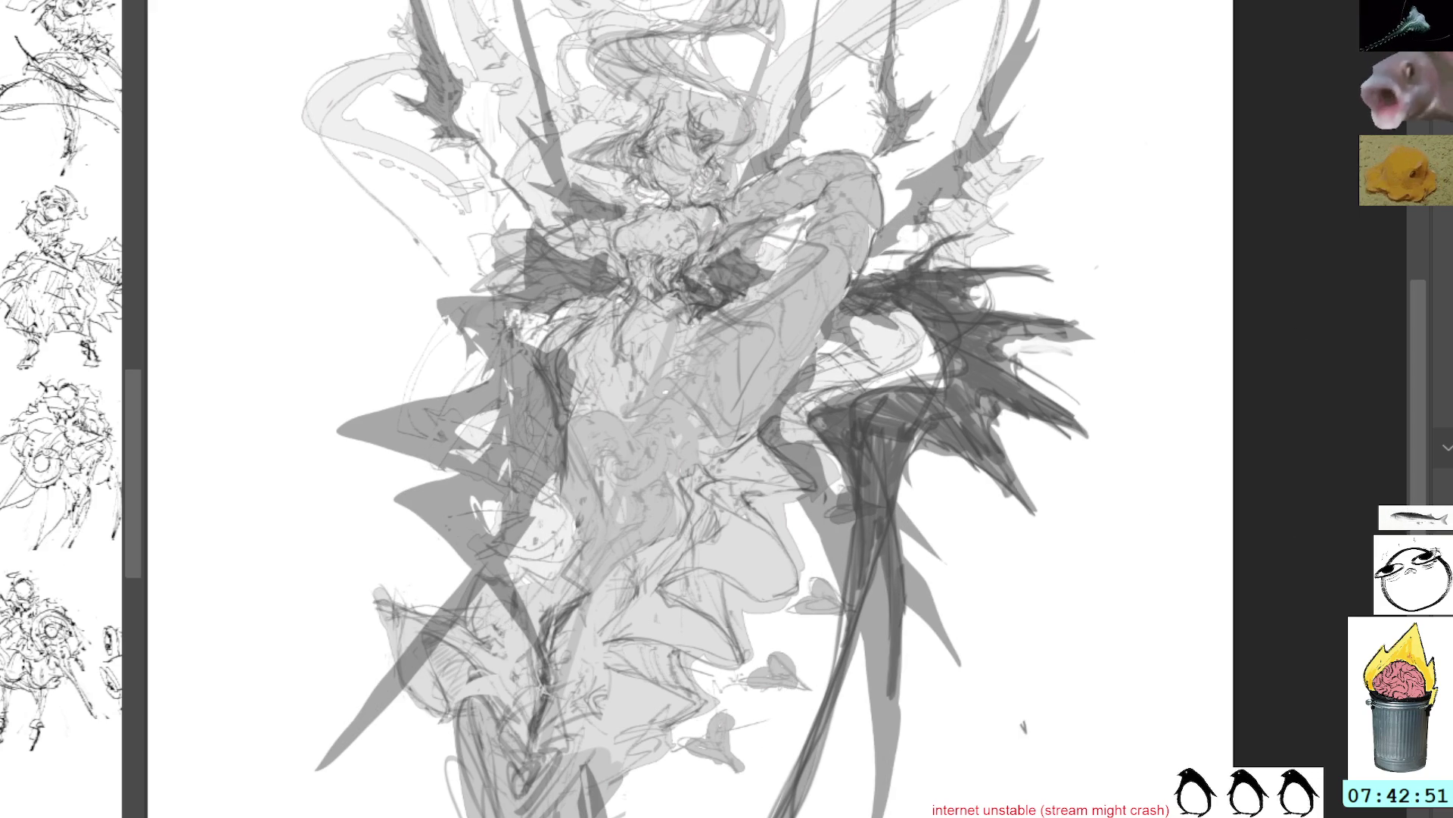
Compare versions with and without the grey silhouettes and right-wing strokes, keeping both
key("ctrl+z")
key("ctrl+shift+z")
key("ctrl+z")
key("ctrl+shift+z")
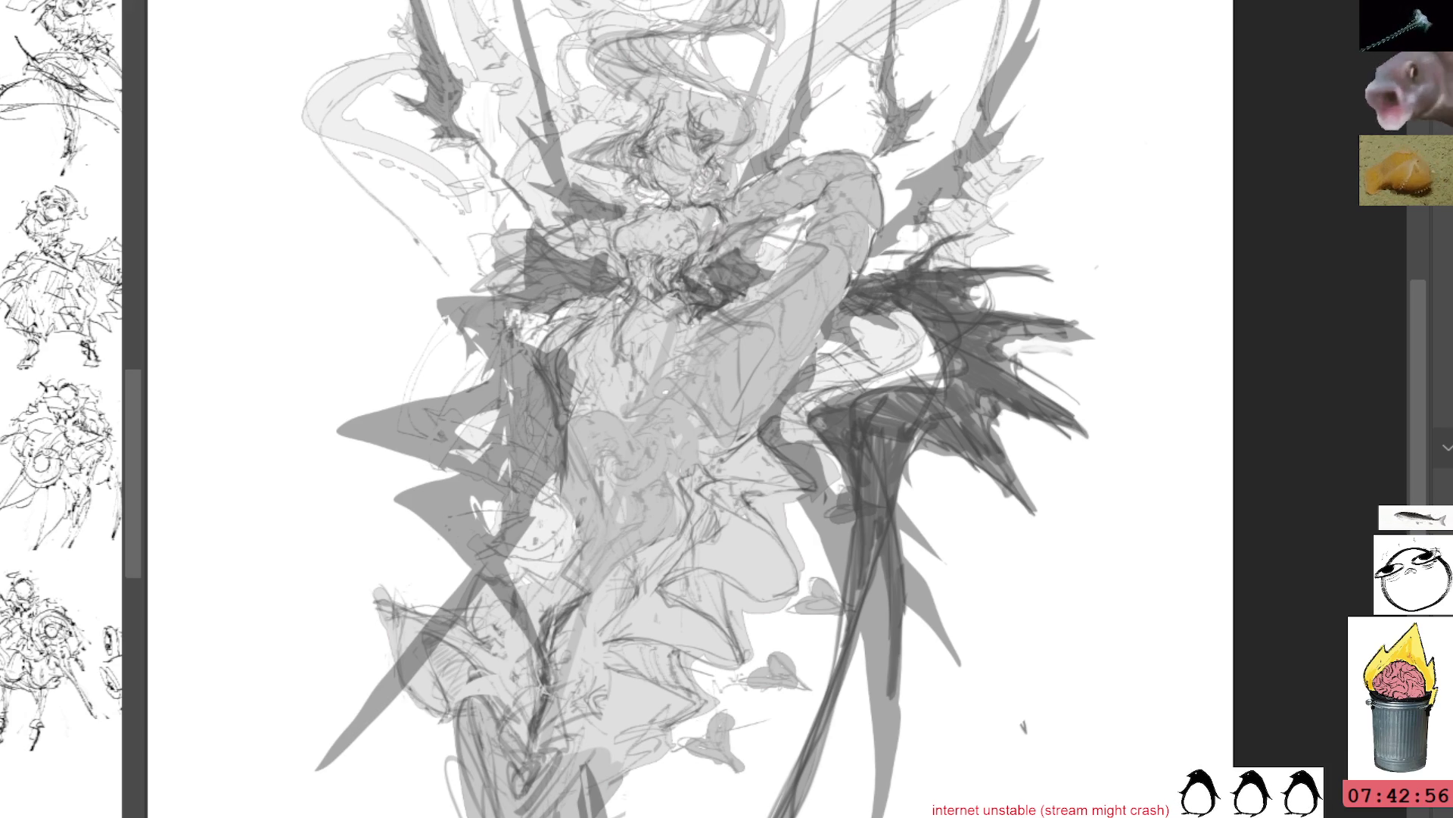
Undo a test lighter-grey torso stroke and toggle the wing strokes to compare tones
left_click_drag(484, 227, 818, 431)
key("ctrl+z")
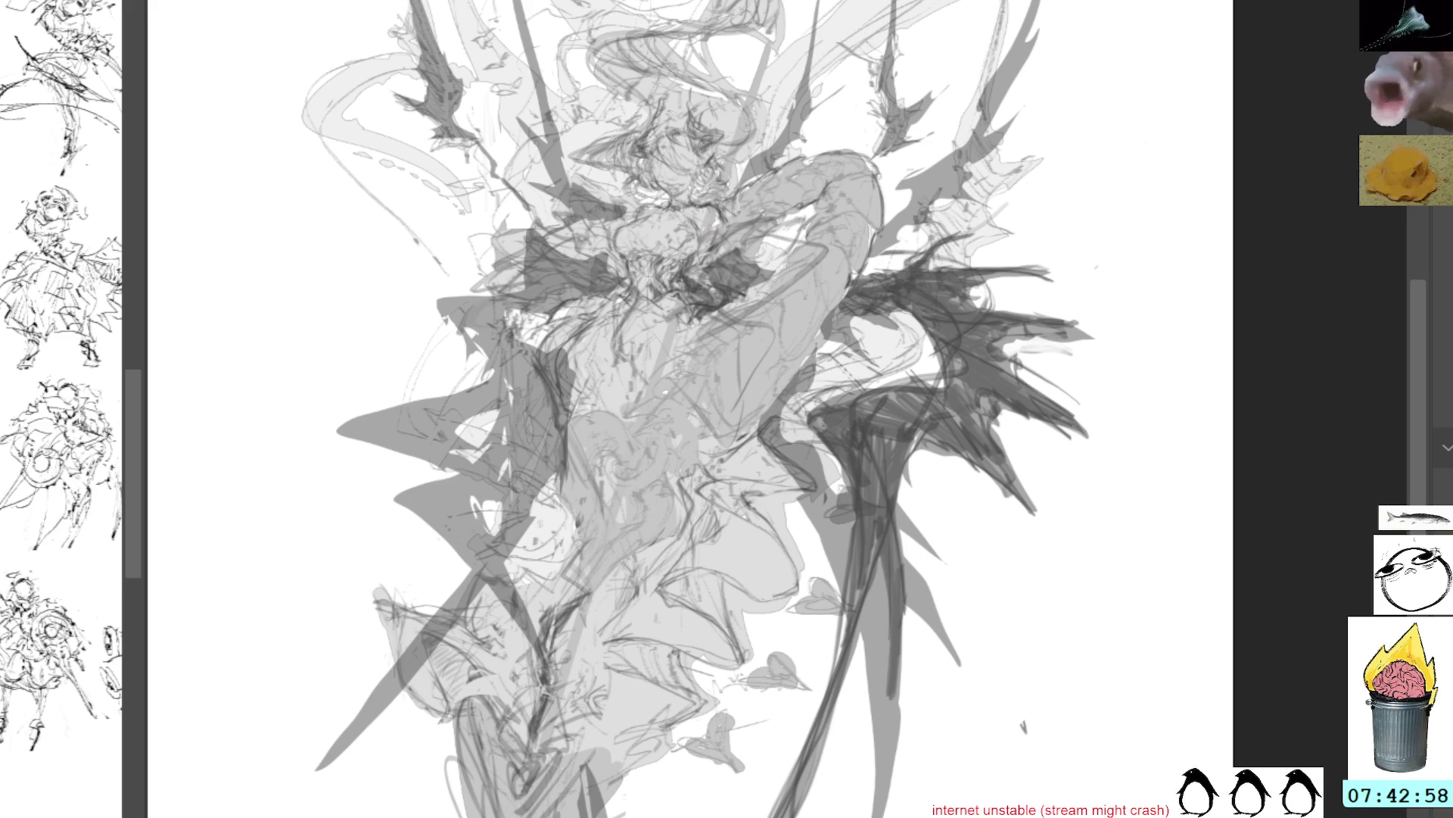
key("ctrl+z")
key("ctrl+y")
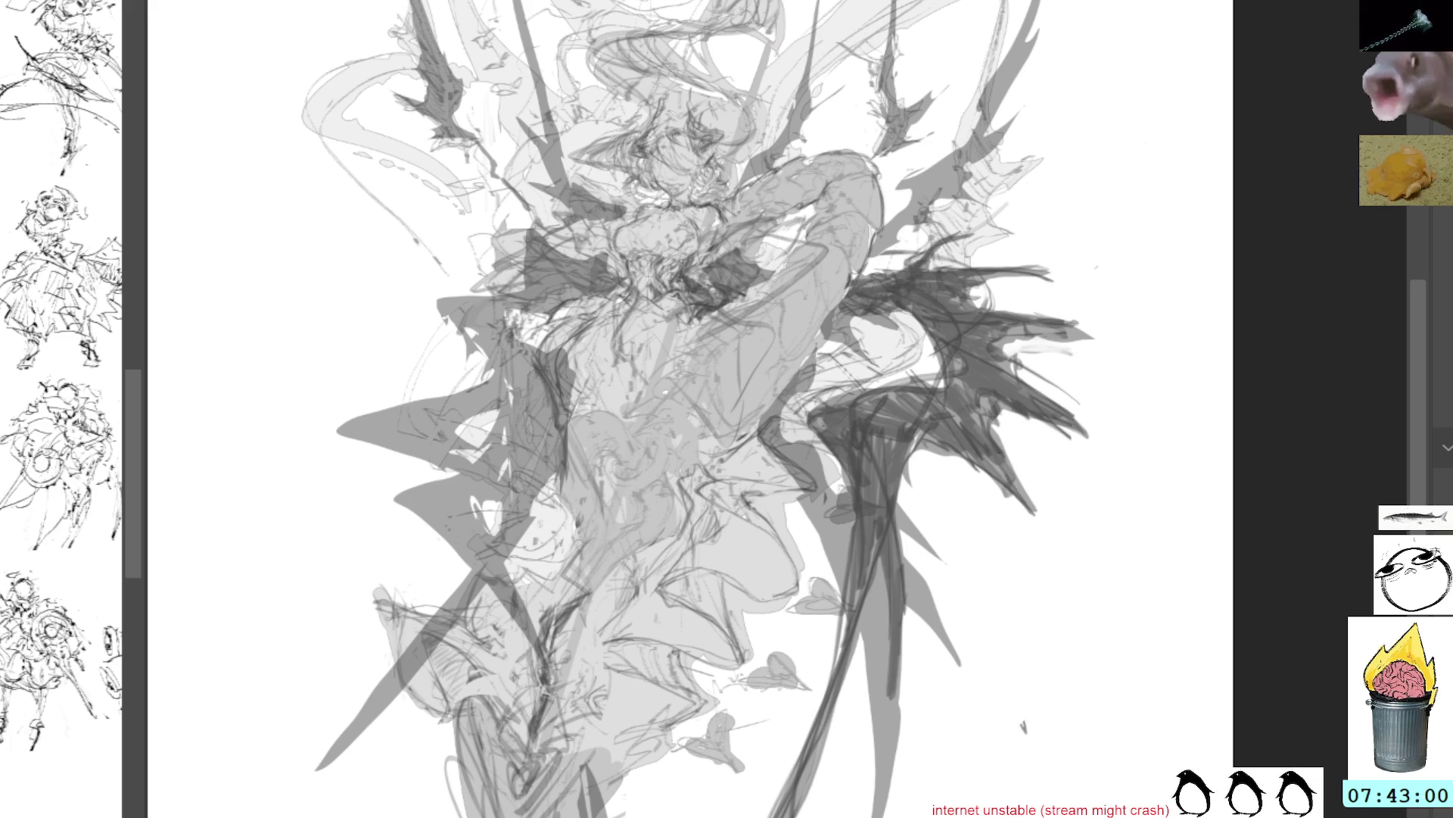
key("ctrl+z")
key("ctrl+y")
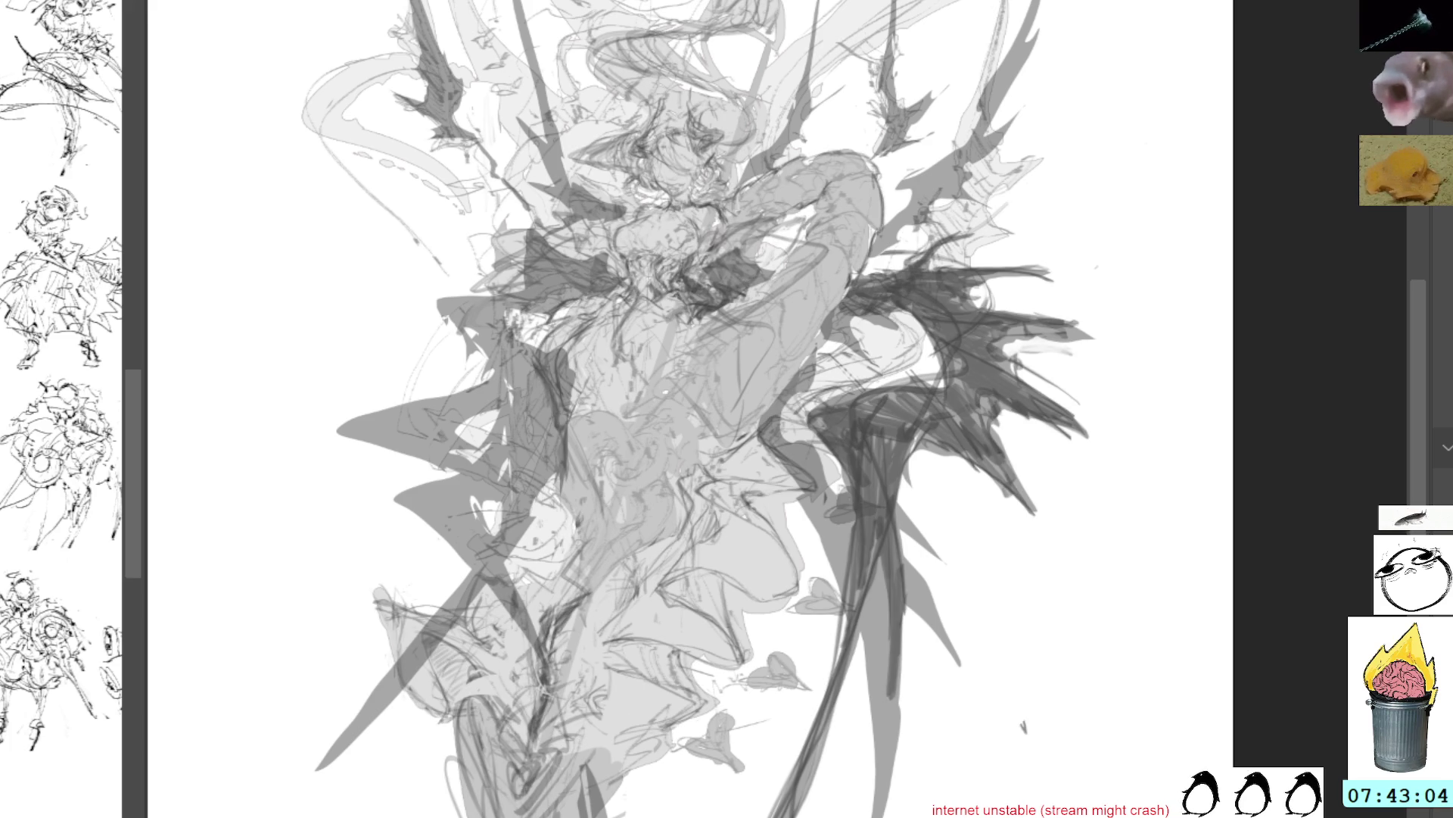
key("ctrl+y")
key("ctrl+z")
key("ctrl+y")
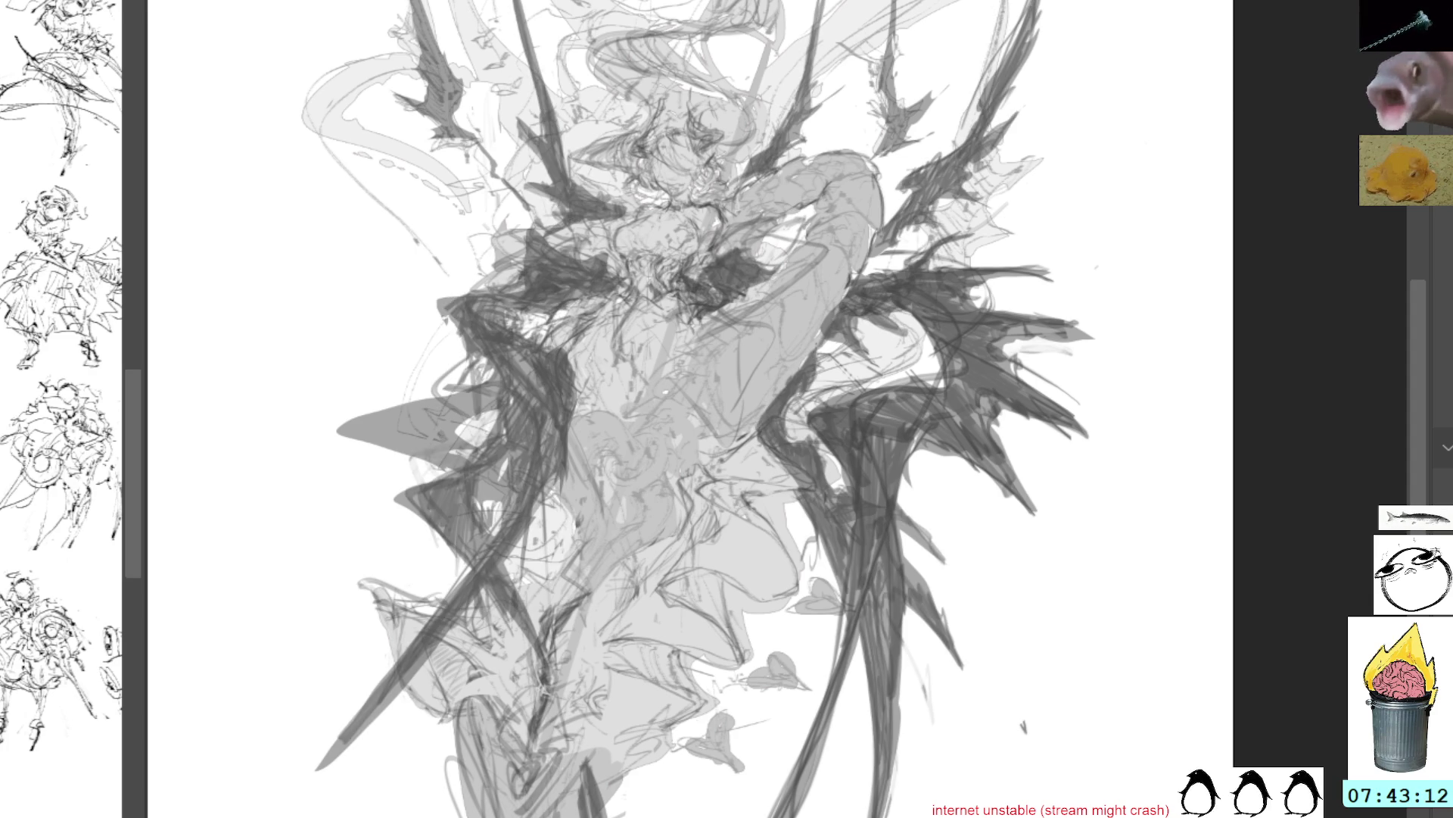
Bring back the dark wing scribbles and darken them
key("ctrl+z")
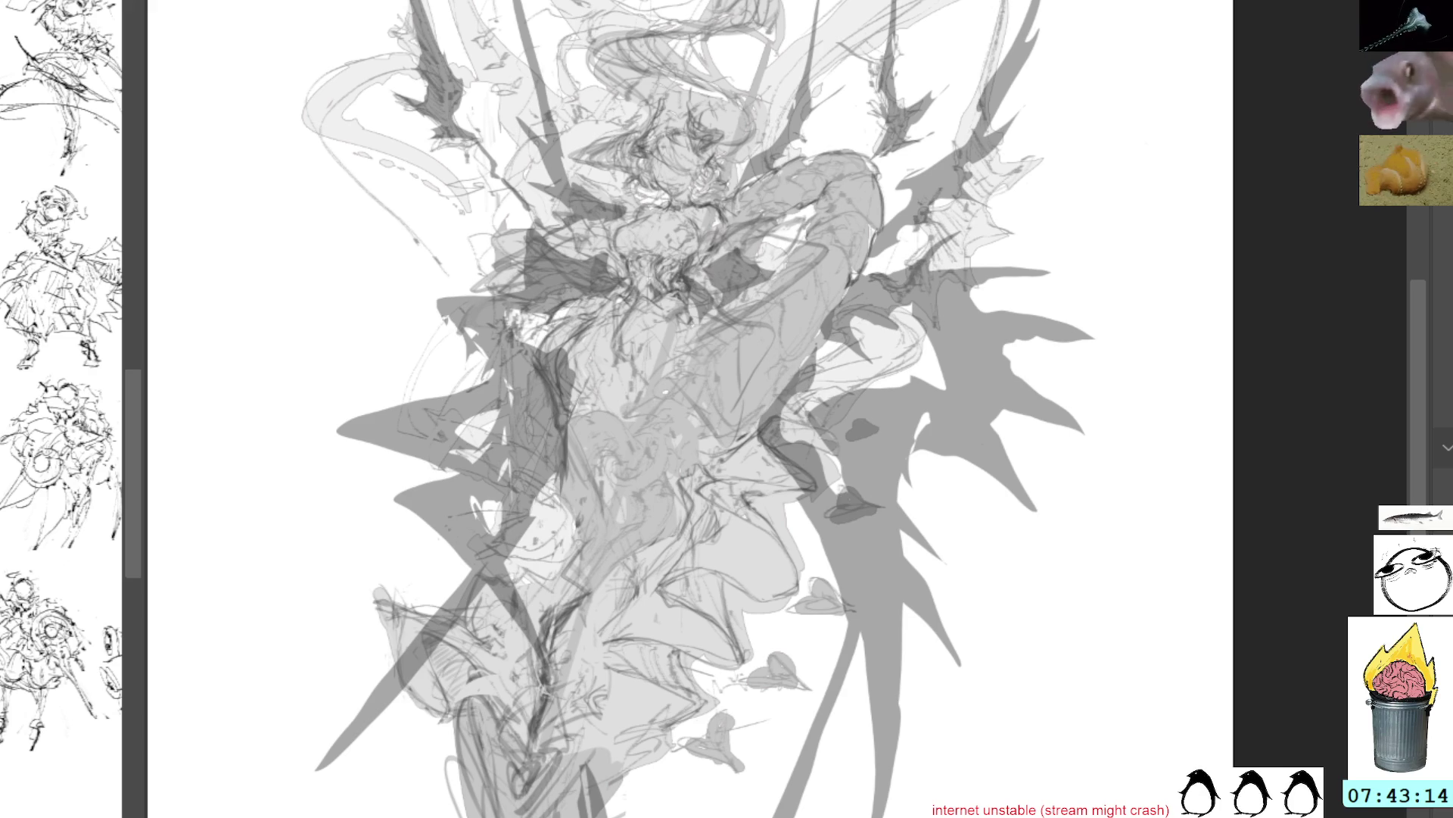
key("ctrl+shift+z")
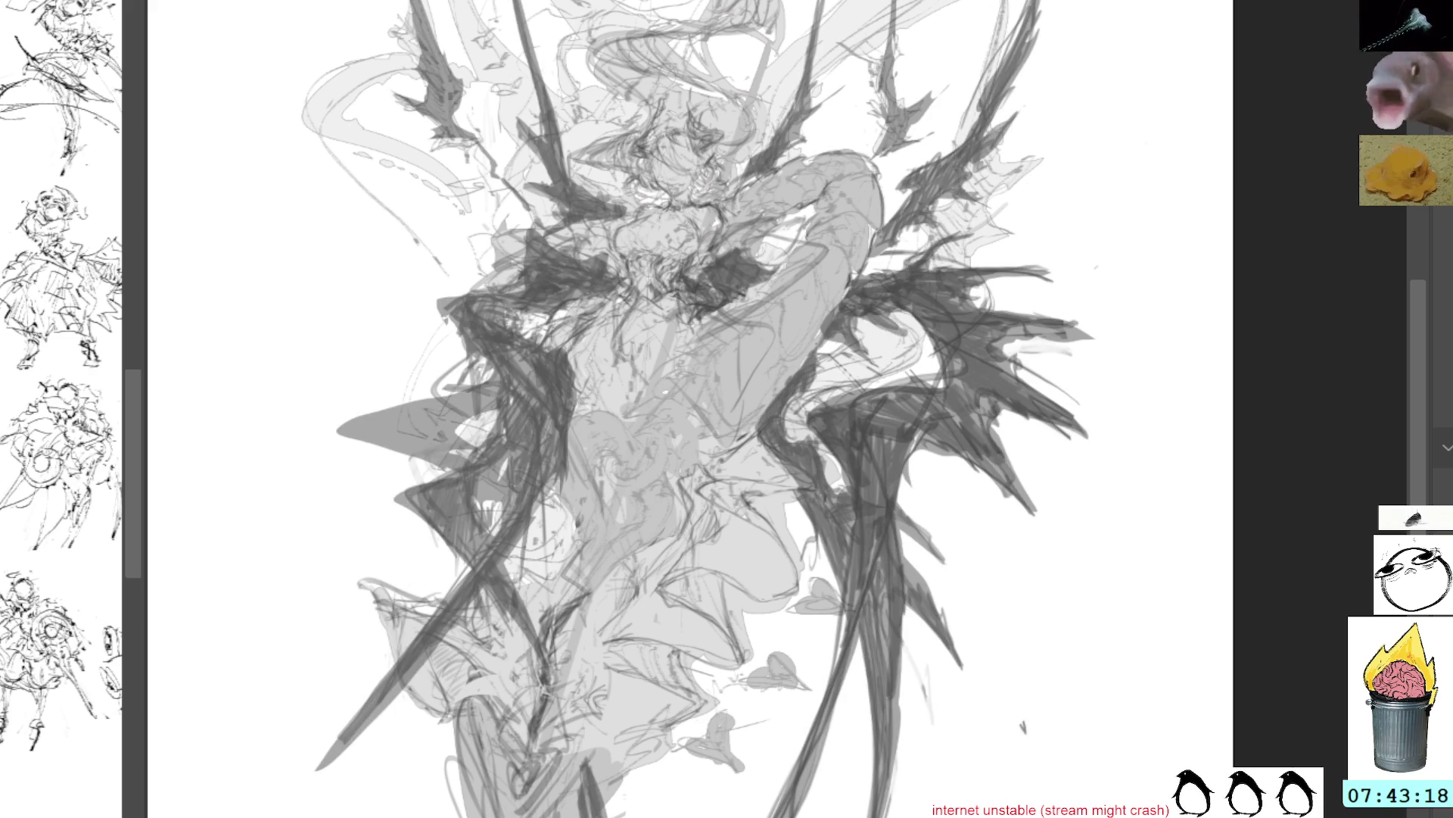
key("ctrl+shift+z")
key("ctrl+z")
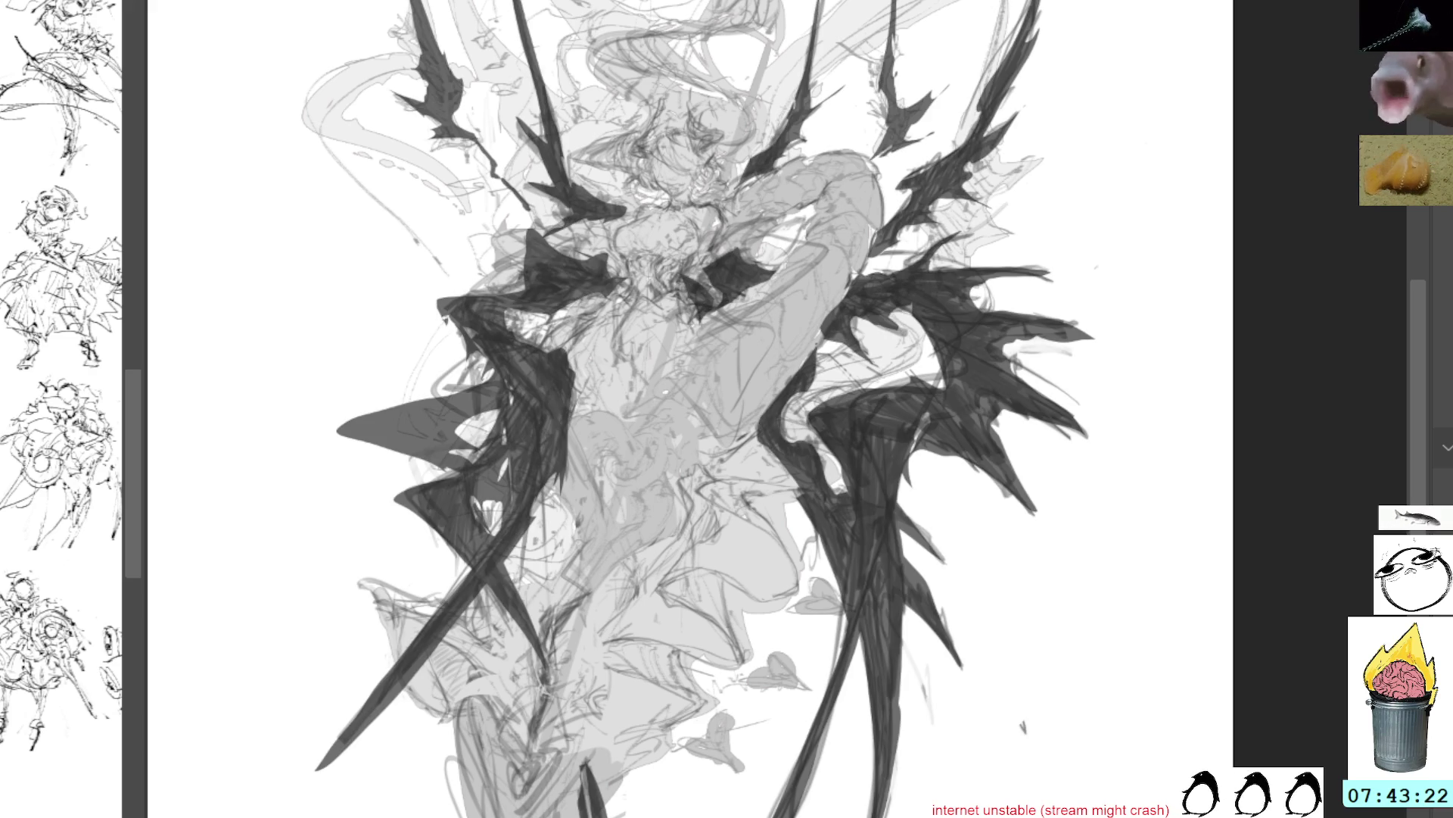
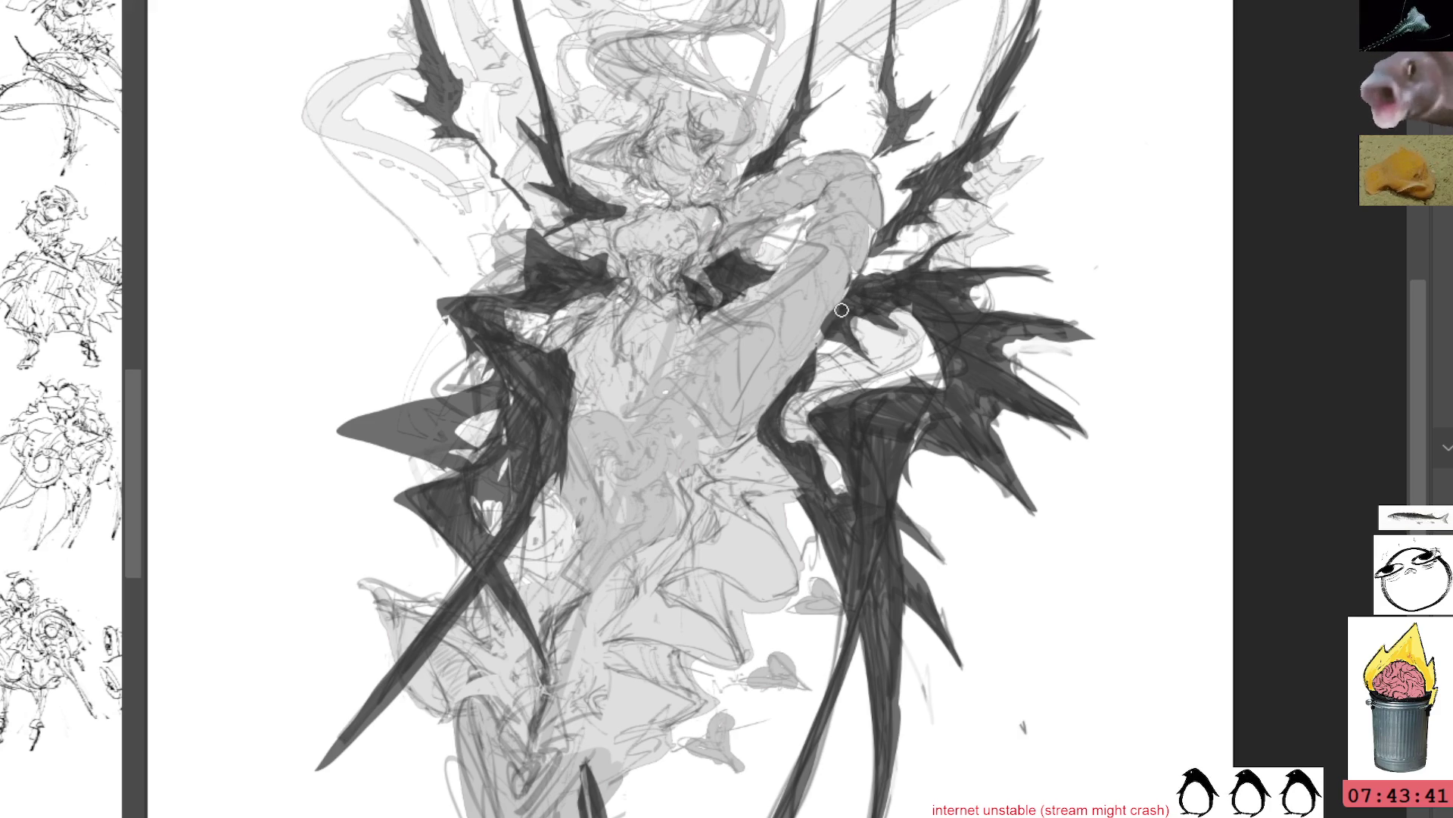
Lighten and reshape the dark jagged wing strokes, then lasso the figure's lower-left area
mouse_move(894, 207)
left_mouse_down()
mouse_move(970, 279)
mouse_move(956, 285)
left_mouse_up()
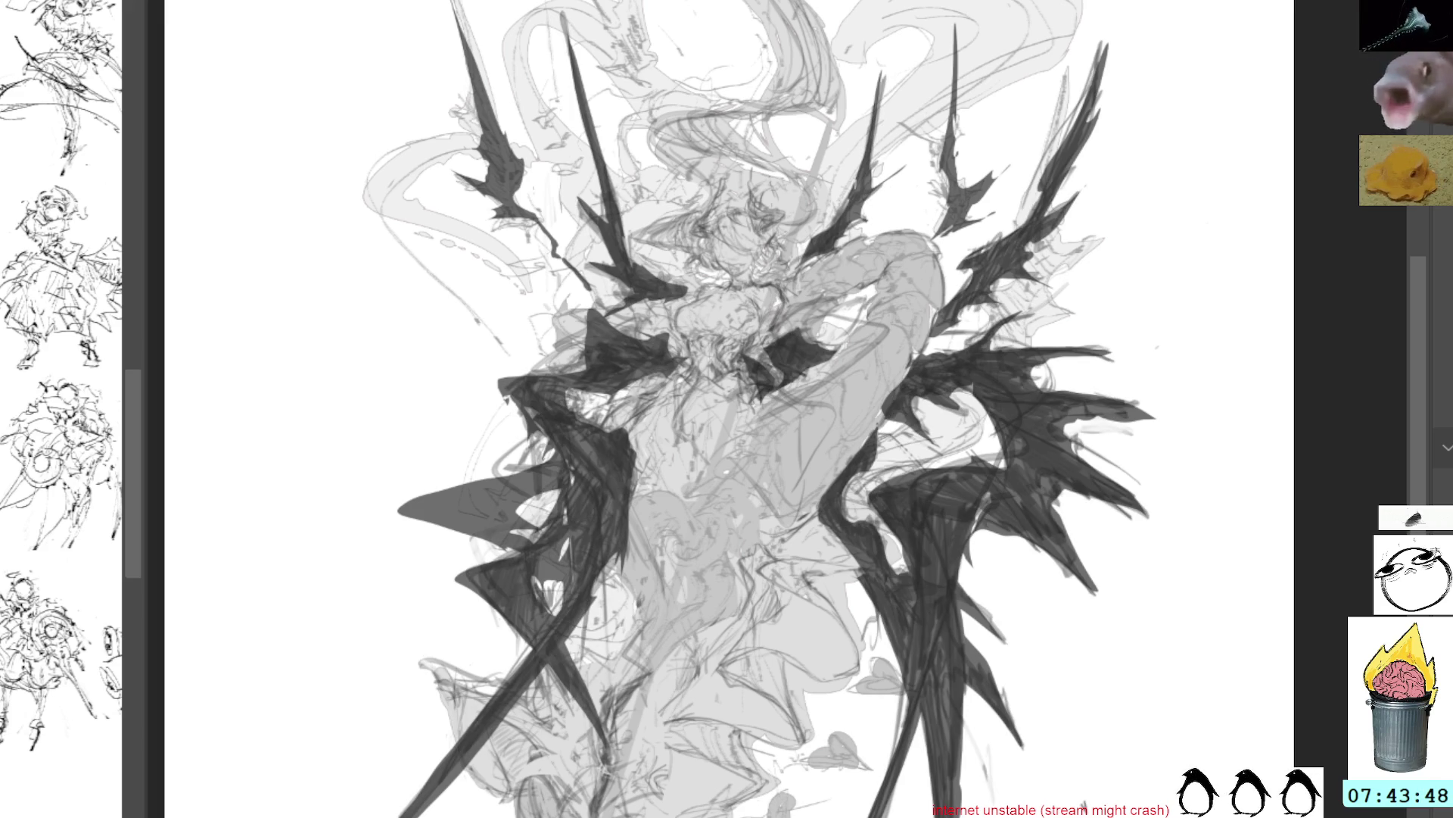
key("ctrl+z")
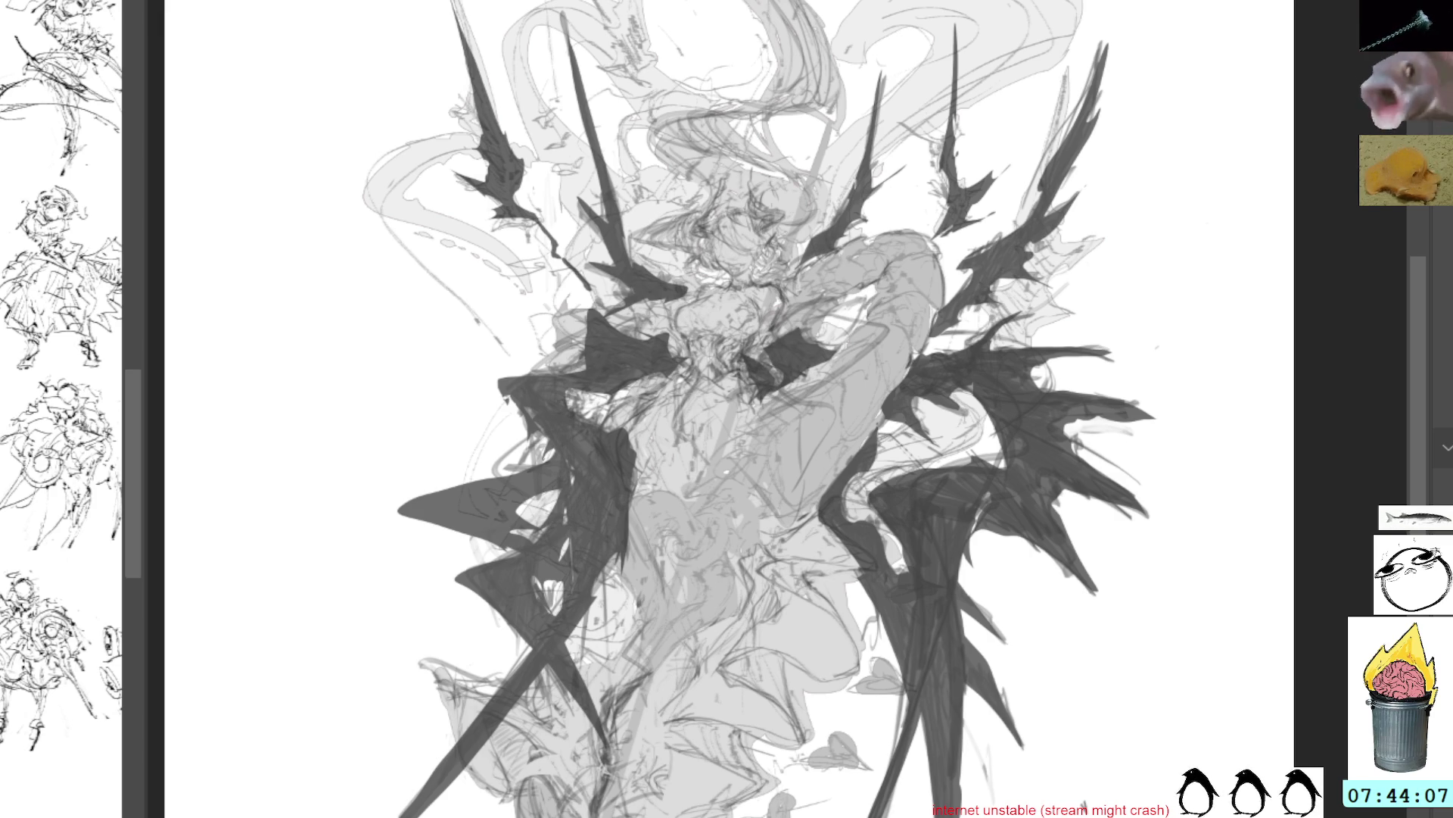
left_click_drag(536, 781, 466, 640)
mouse_move(568, 663)
left_mouse_down()
mouse_move(439, 727)
mouse_move(583, 814)
left_mouse_up()
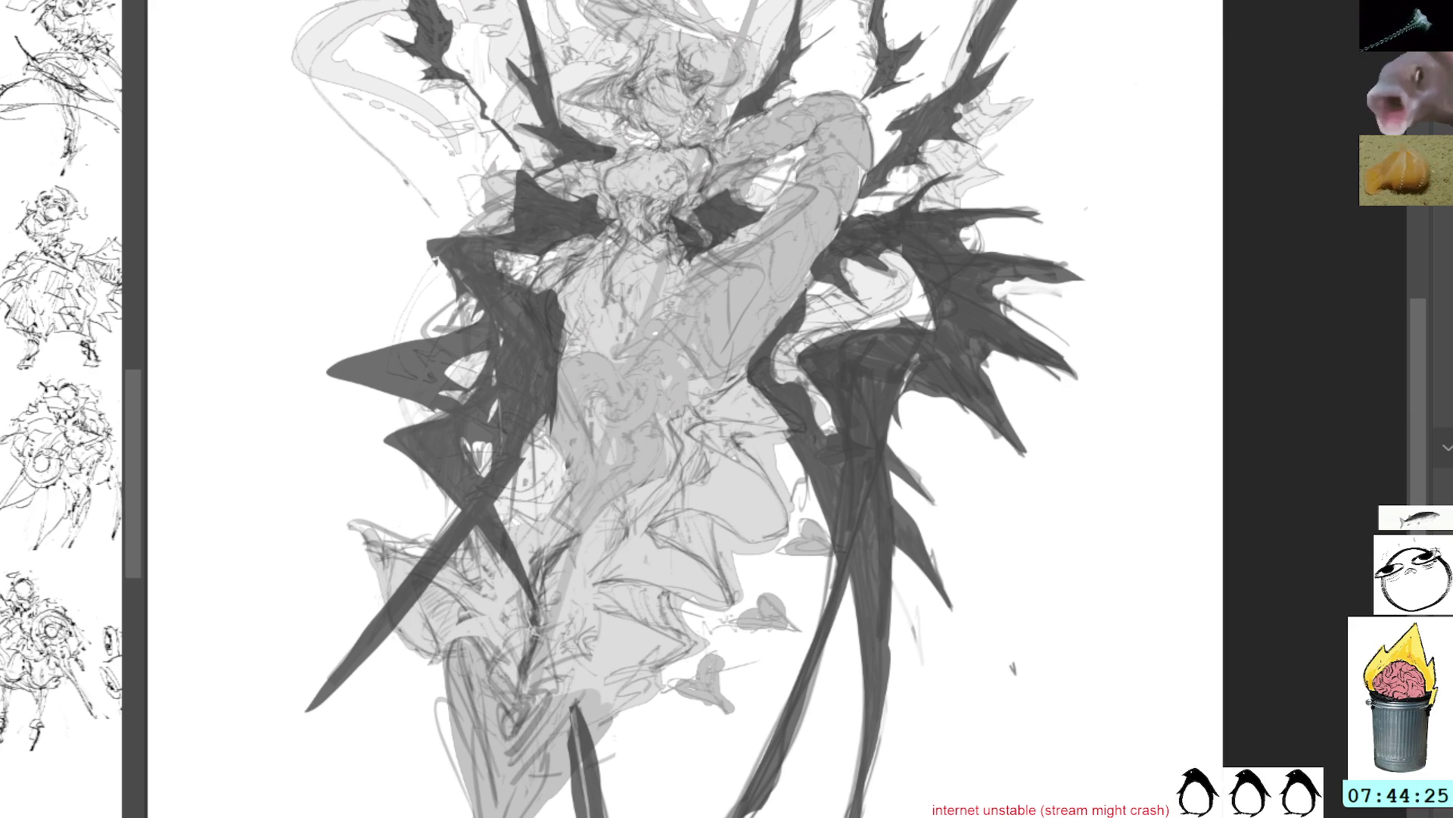
Check the ornate head linework, then sketch light grey lines and a thin horizontal line across the torso
key("ctrl+v")
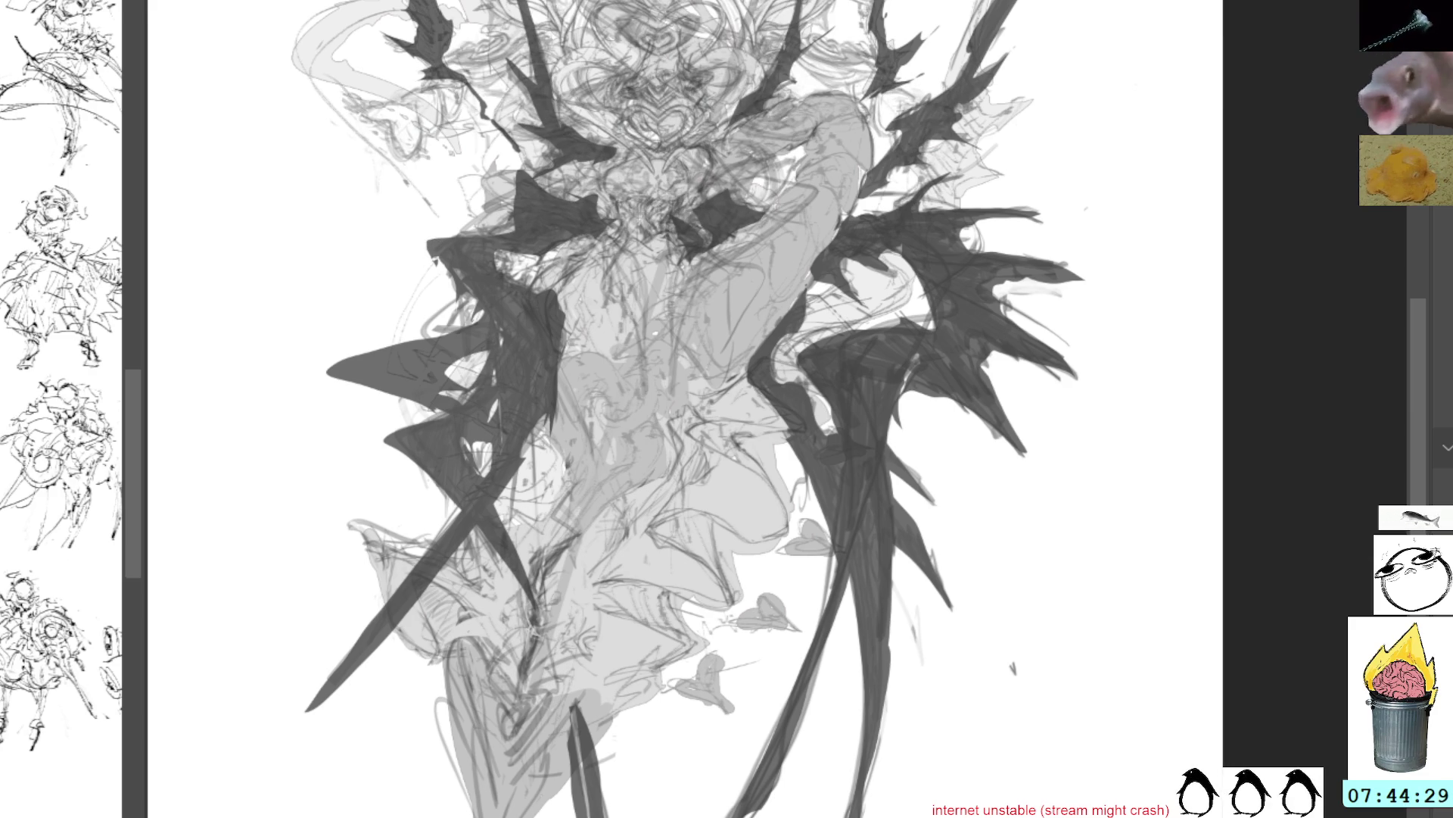
key("ctrl+z")
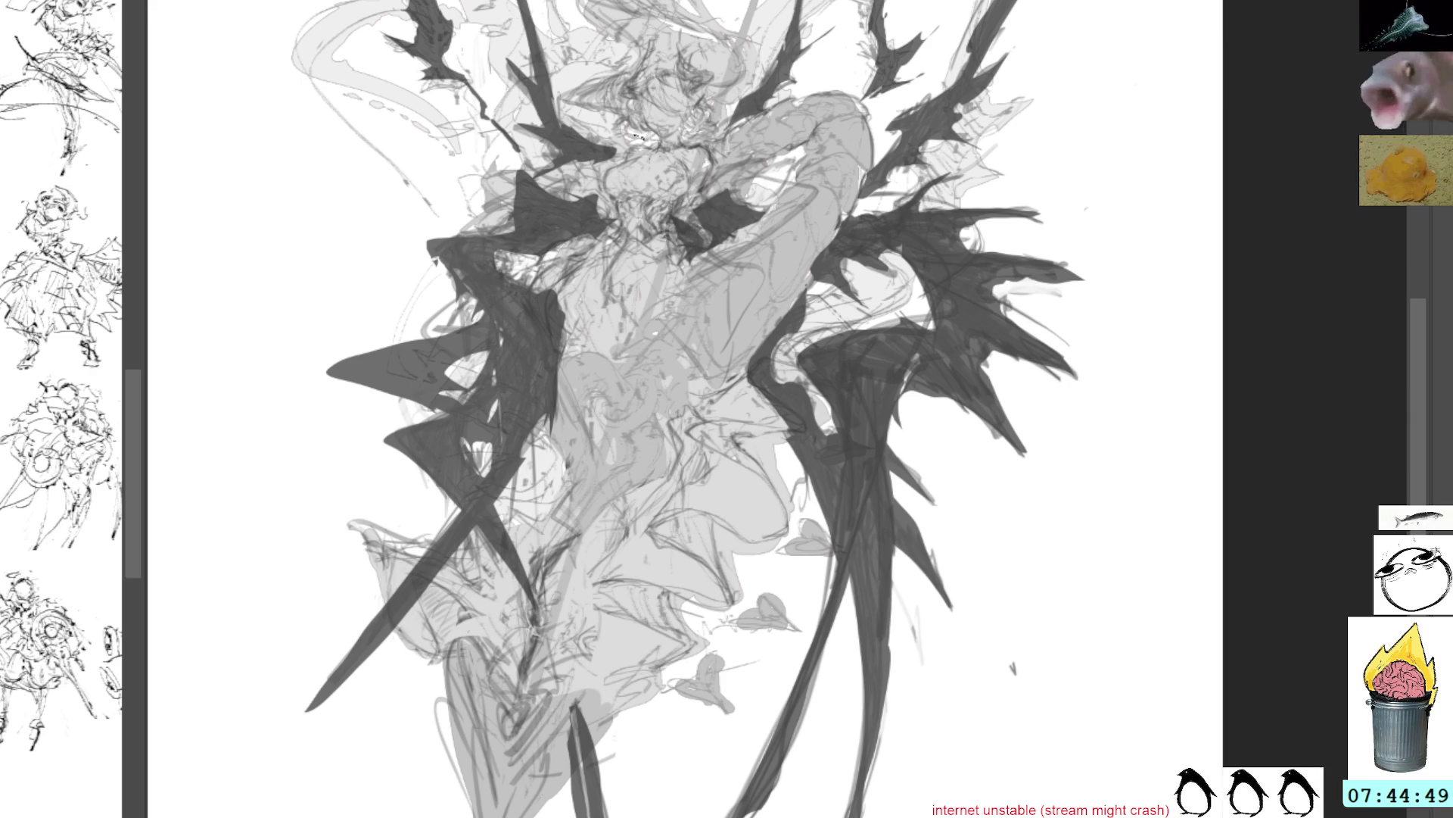
mouse_move(402, 291)
left_mouse_down()
mouse_move(372, 300)
mouse_move(388, 294)
left_mouse_up()
mouse_move(418, 293)
left_mouse_down()
mouse_move(411, 250)
mouse_move(400, 261)
mouse_move(413, 227)
mouse_move(501, 199)
left_mouse_up()
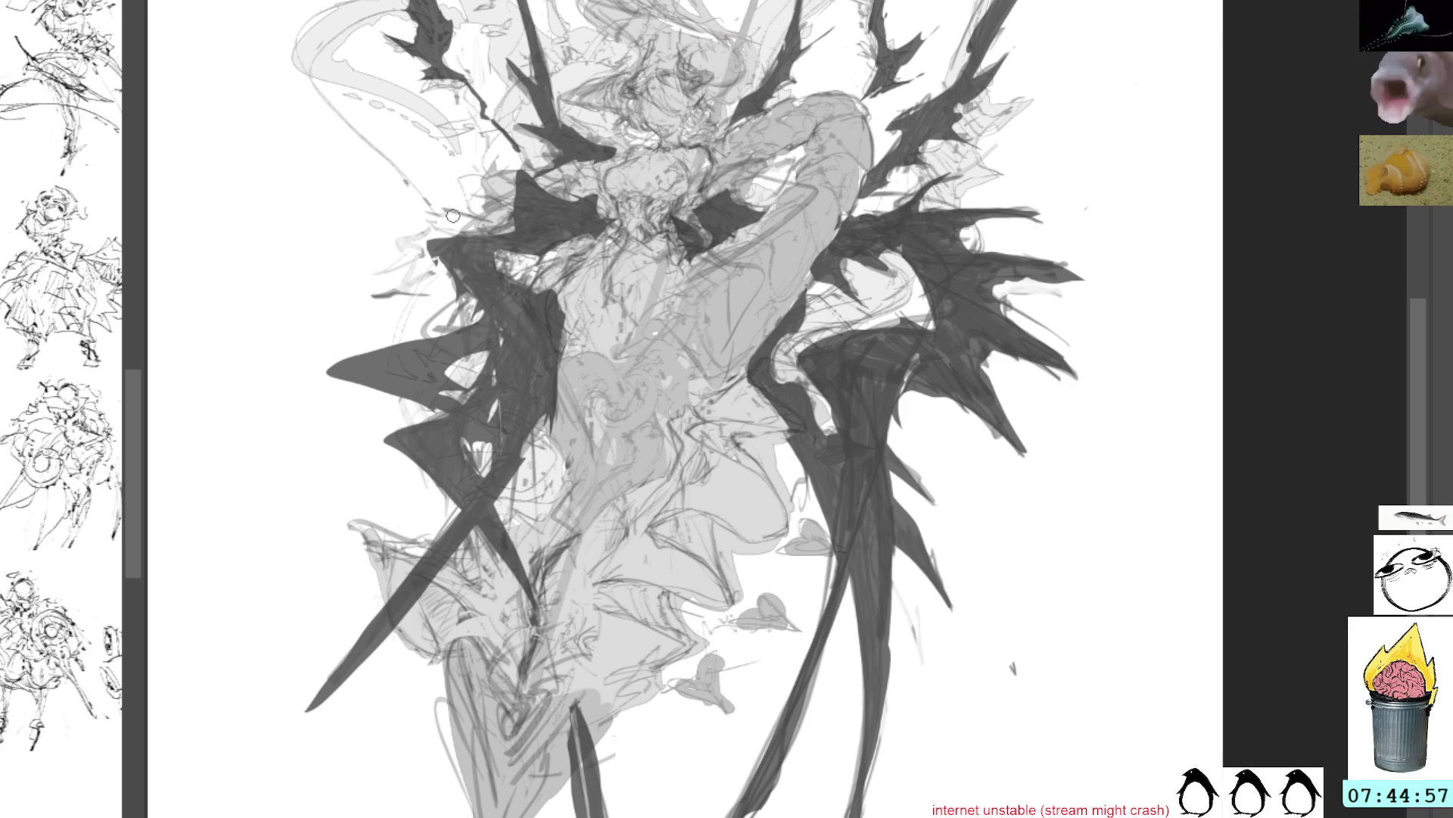
mouse_move(338, 291)
left_mouse_down()
mouse_move(413, 282)
mouse_move(490, 220)
mouse_move(512, 179)
mouse_move(536, 176)
left_mouse_up()
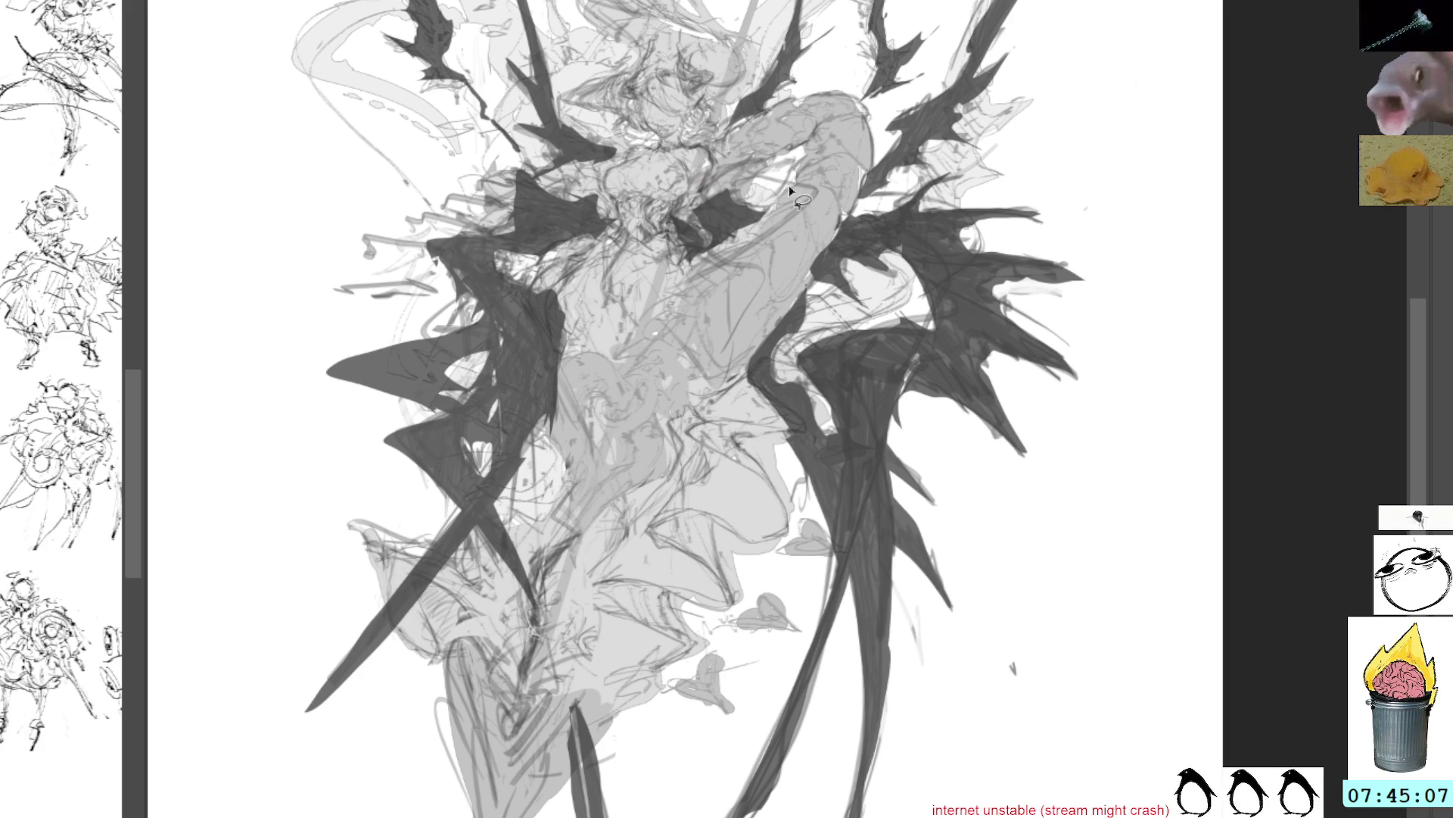
Select and deselect the raised arm, then bring the upper figure into view
mouse_move(813, 217)
left_mouse_down()
mouse_move(731, 322)
mouse_move(824, 199)
left_mouse_up()
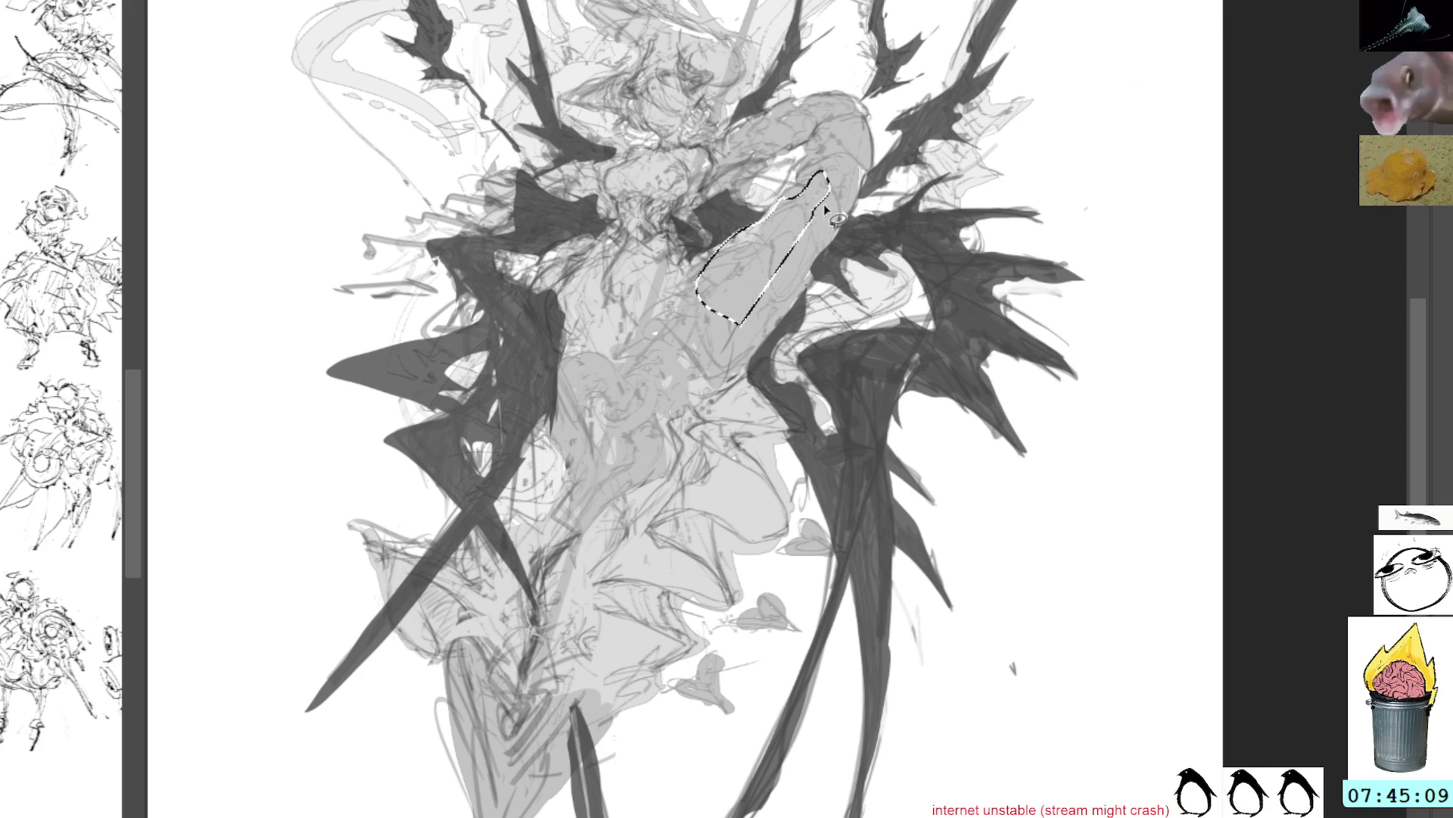
left_click(871, 214)
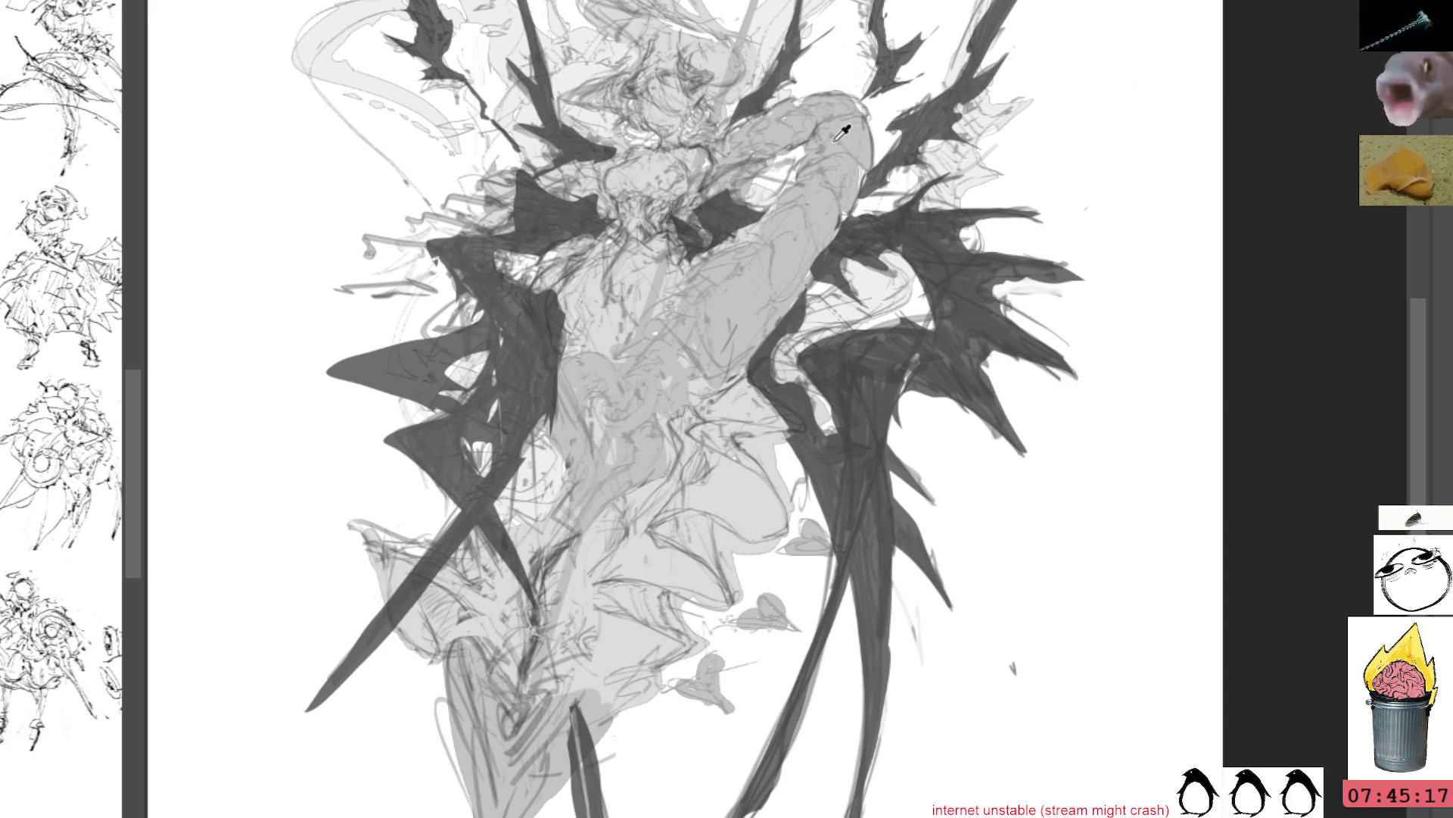
left_click_drag(791, 261, 783, 356)
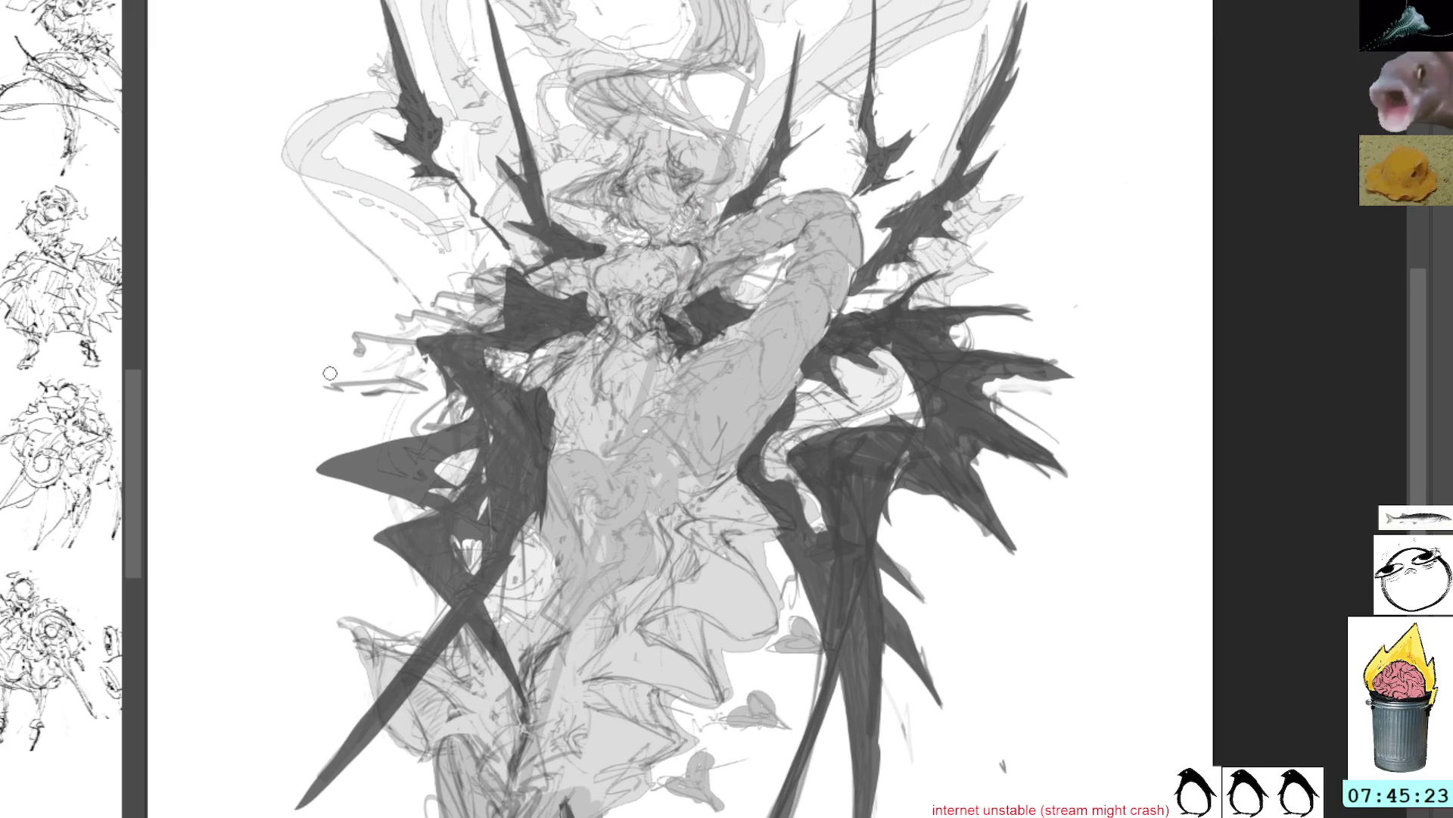
Add thin dark strokes near the left wing and draw a long diagonal spear shaft through the figure
mouse_move(317, 372)
left_mouse_down()
mouse_move(439, 376)
mouse_move(383, 390)
mouse_move(450, 393)
left_mouse_up()
left_click_drag(356, 355, 432, 365)
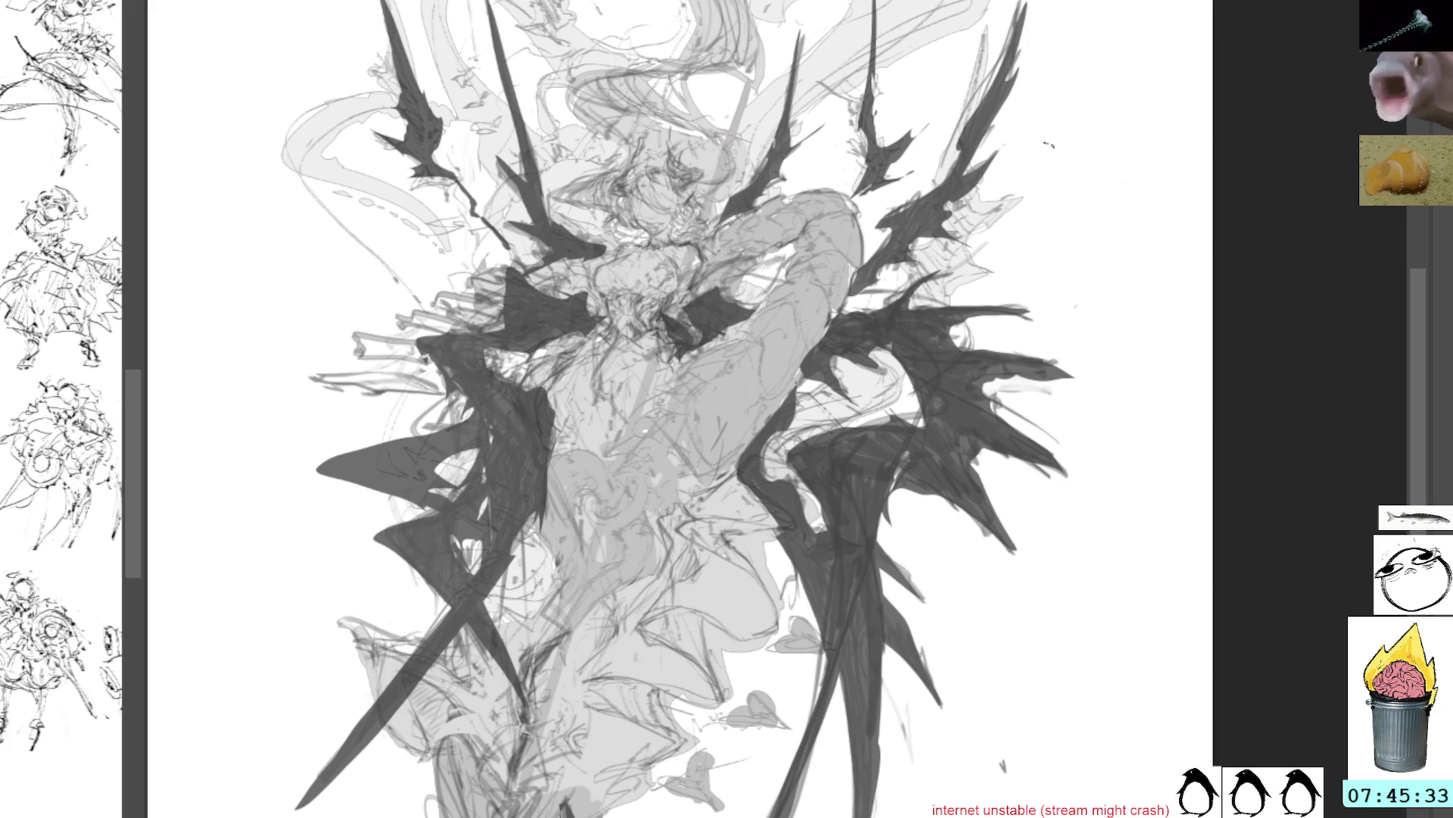
mouse_move(750, 78)
left_mouse_down()
mouse_move(667, 310)
mouse_move(545, 283)
mouse_move(539, 391)
left_mouse_up()
left_click_drag(598, 206, 518, 433)
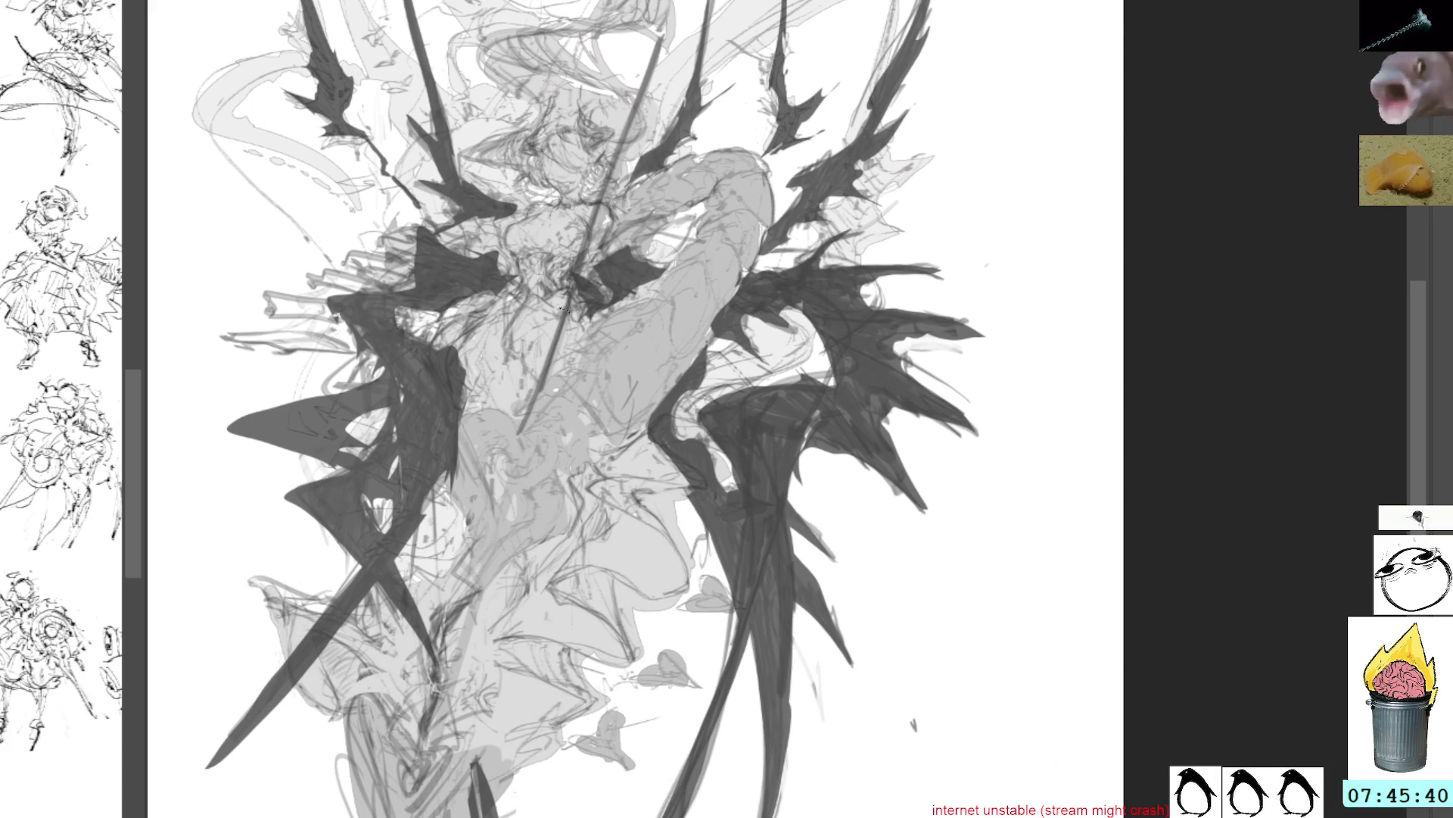
Undo the faulty spear strokes and redraw the shaft as one long dark diagonal line
key("ctrl+z")
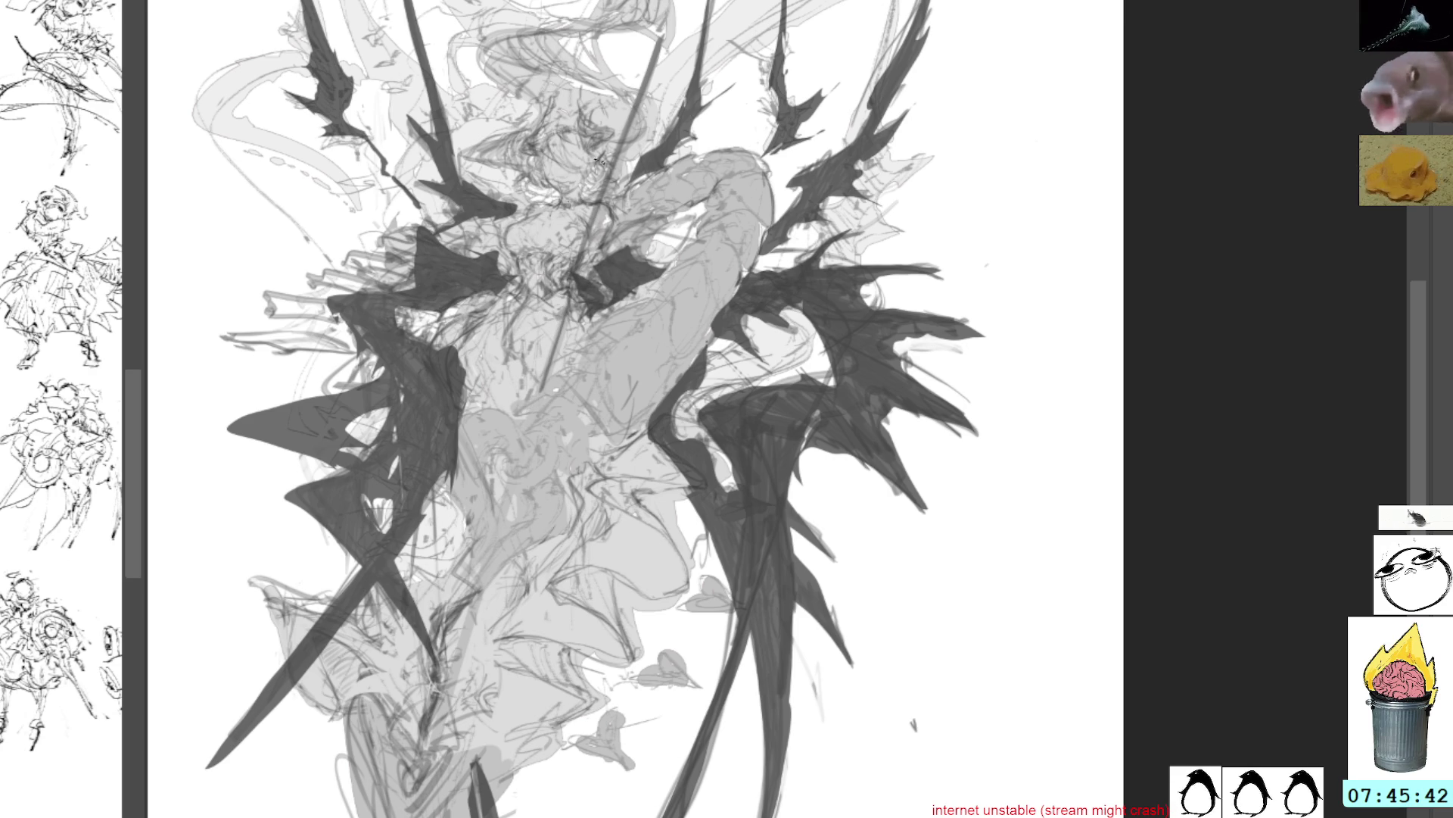
left_click_drag(579, 291, 527, 423)
mouse_move(555, 324)
left_mouse_down()
mouse_move(546, 236)
mouse_move(420, 689)
mouse_move(394, 731)
left_mouse_up()
key("ctrl+z")
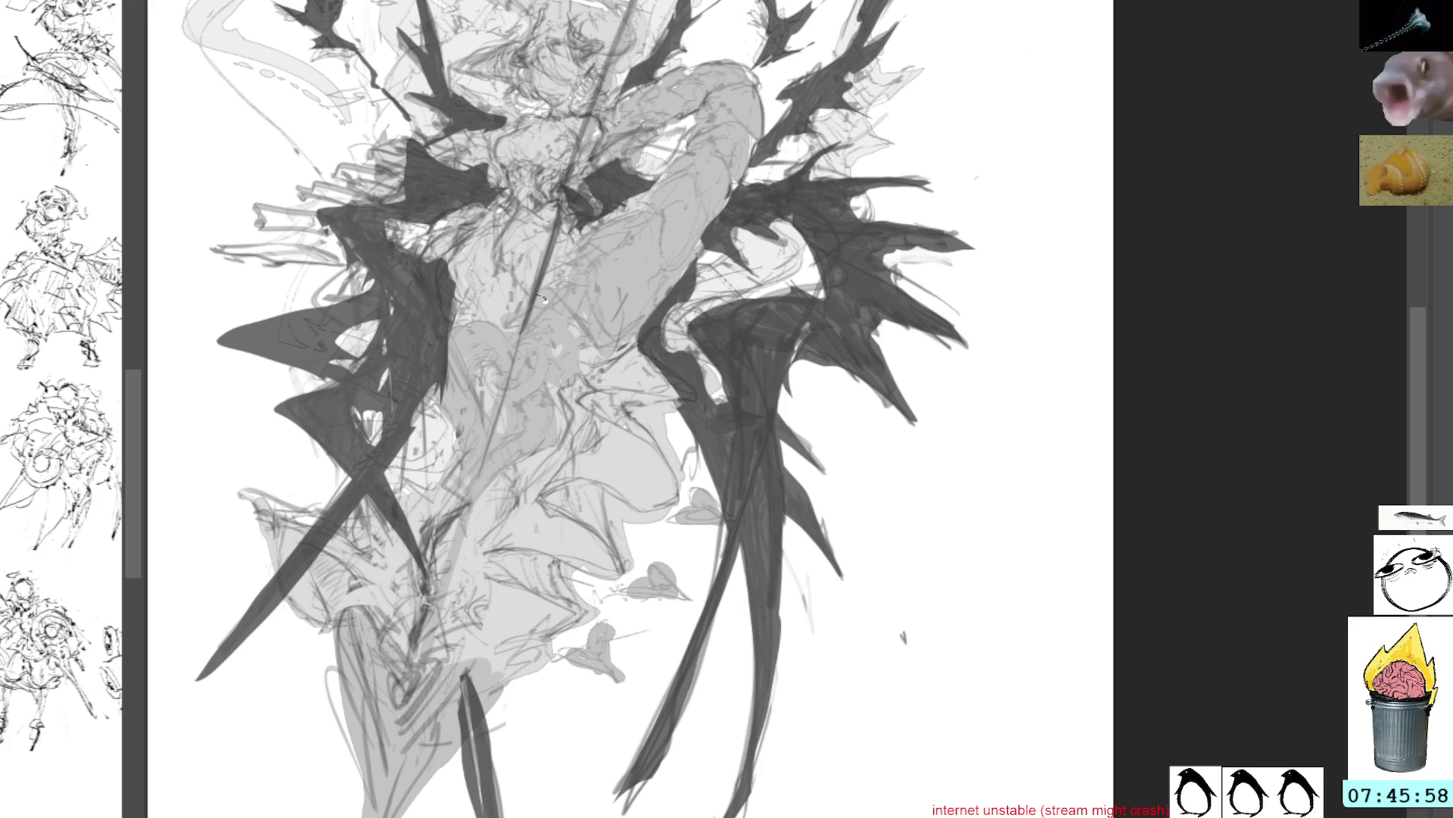
left_click_drag(530, 316, 456, 563)
left_click_drag(521, 347, 412, 687)
left_click_drag(494, 442, 424, 652)
Add short dark strokes around the spear's lower end and the robe, darkening the tip
left_click_drag(466, 507, 392, 743)
mouse_move(408, 609)
left_mouse_down()
mouse_move(367, 659)
mouse_move(355, 748)
left_mouse_up()
left_click_drag(352, 613, 375, 814)
left_click_drag(424, 746, 382, 814)
left_click_drag(473, 667, 428, 745)
left_click_drag(522, 640, 418, 672)
left_click_drag(523, 643, 478, 703)
left_click_drag(462, 723, 386, 814)
left_click_drag(466, 690, 448, 746)
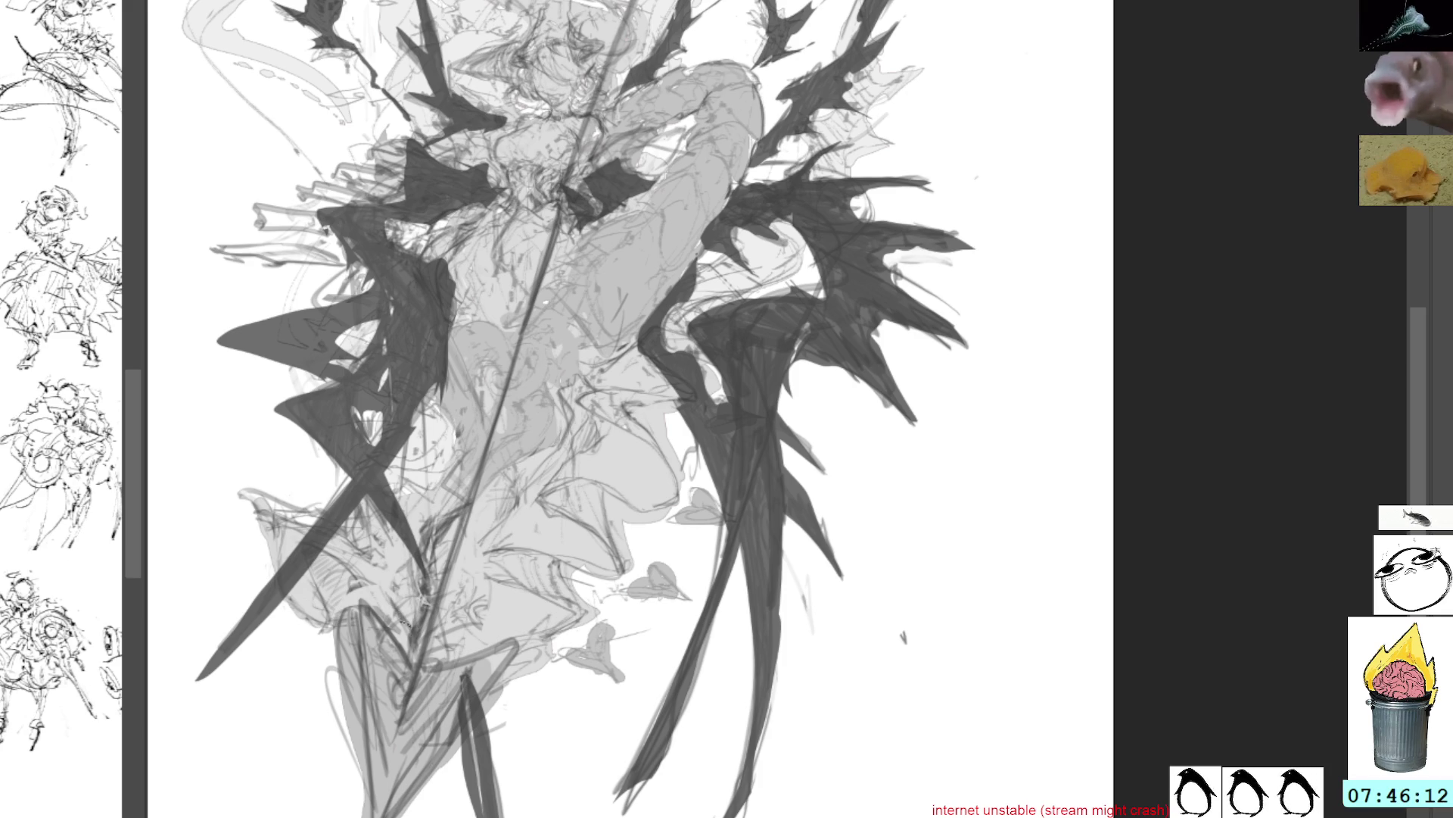
Hatch around the staff's lower end, loop in a new leg outline, and lasso around the leg
mouse_move(435, 603)
left_mouse_down()
mouse_move(394, 651)
mouse_move(411, 689)
mouse_move(416, 651)
mouse_move(432, 658)
mouse_move(409, 640)
mouse_move(424, 681)
mouse_move(450, 617)
mouse_move(415, 628)
mouse_move(442, 617)
mouse_move(425, 607)
mouse_move(428, 580)
mouse_move(417, 615)
mouse_move(403, 611)
mouse_move(443, 542)
mouse_move(424, 598)
mouse_move(439, 507)
mouse_move(446, 619)
mouse_move(471, 510)
left_mouse_up()
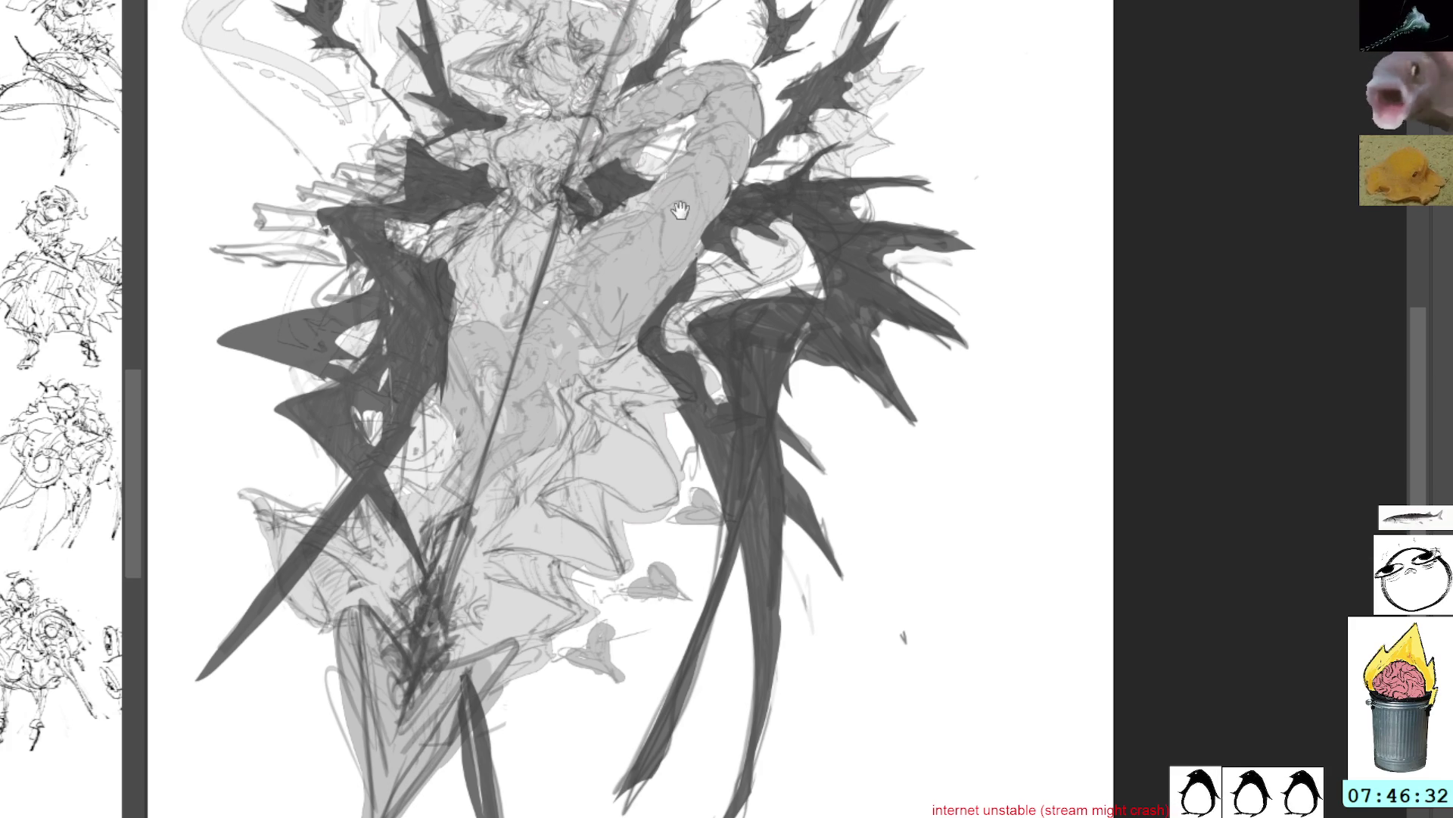
left_click_drag(681, 208, 713, 260)
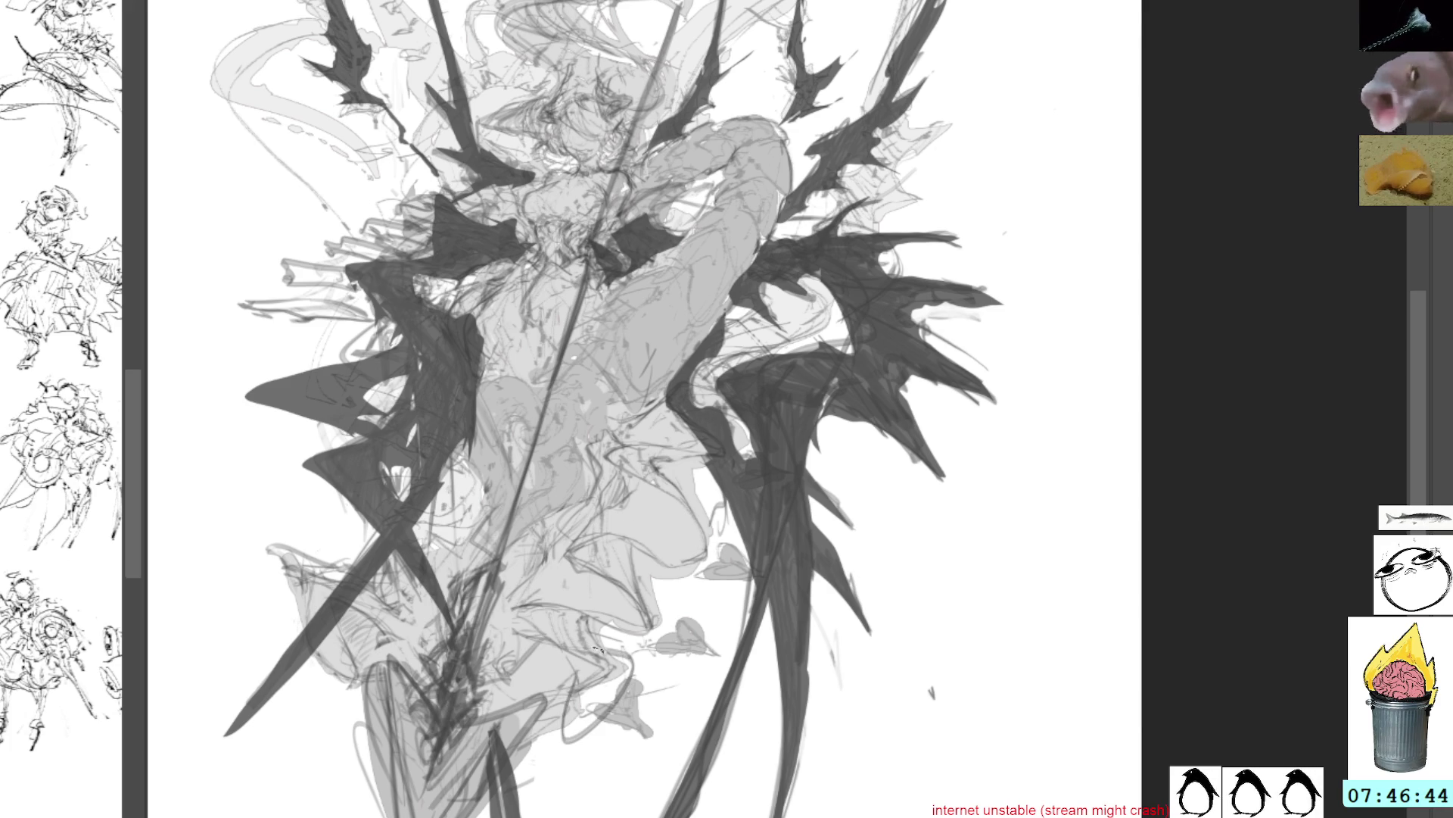
mouse_move(617, 651)
left_mouse_down()
mouse_move(653, 676)
mouse_move(568, 547)
mouse_move(617, 488)
mouse_move(712, 522)
mouse_move(613, 461)
mouse_move(665, 430)
left_mouse_up()
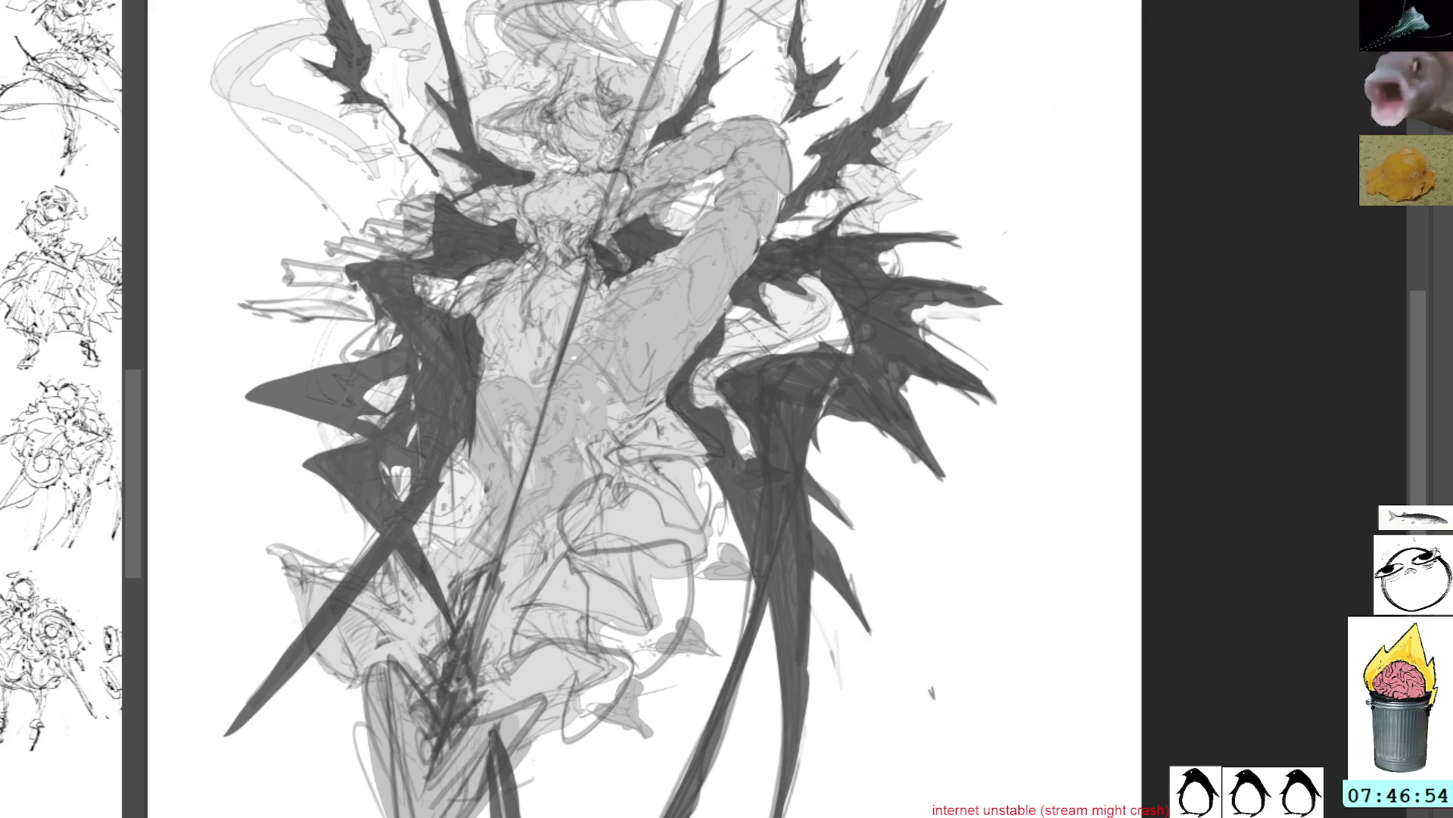
mouse_move(717, 573)
left_mouse_down()
mouse_move(693, 465)
mouse_move(725, 456)
left_mouse_up()
mouse_move(625, 447)
left_mouse_down()
mouse_move(547, 571)
mouse_move(526, 700)
mouse_move(666, 708)
left_mouse_up()
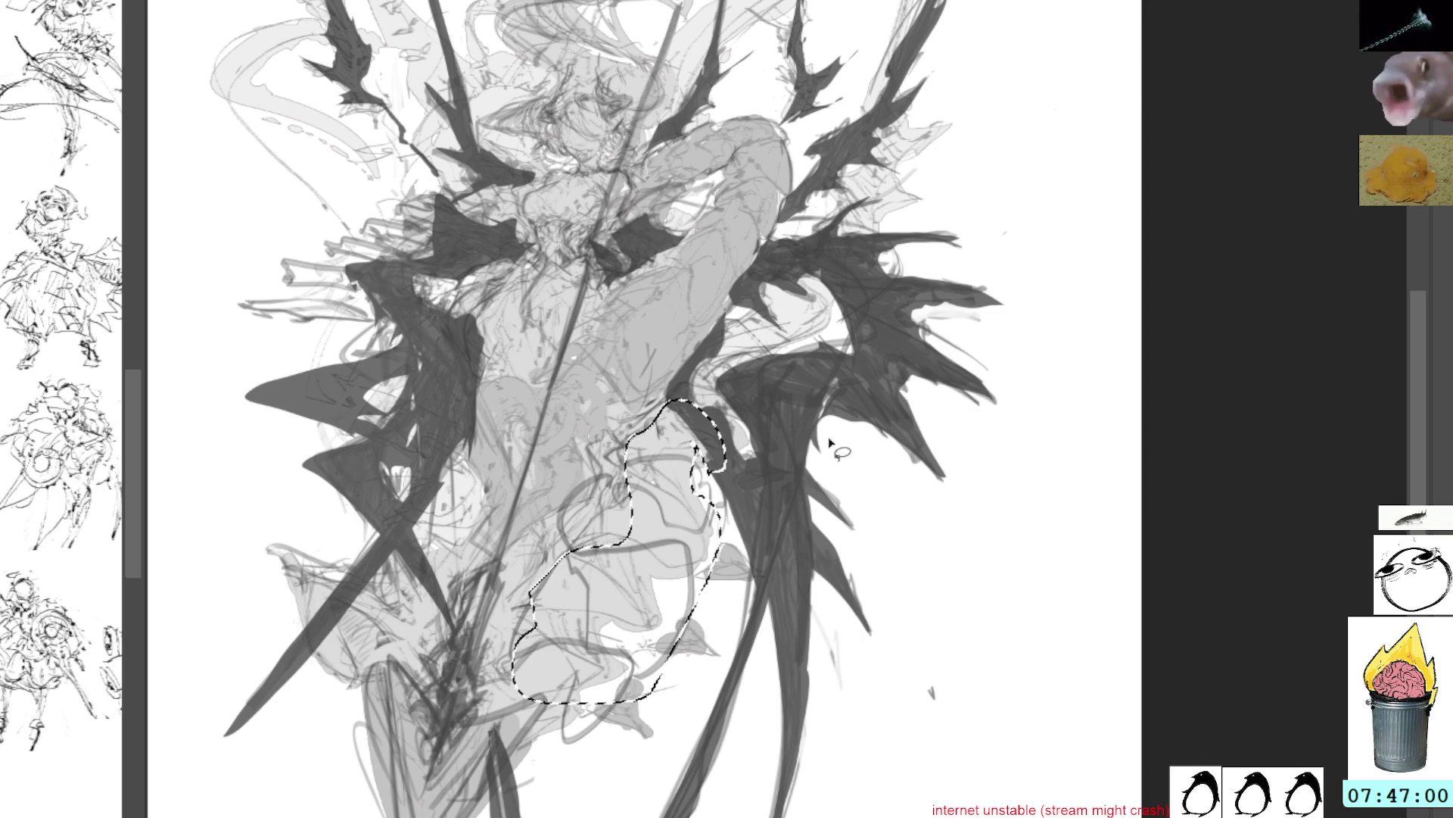
Lasso the figure's lower middle and delete its sketch lines, leaving only the flat grey fill
key("ctrl+d")
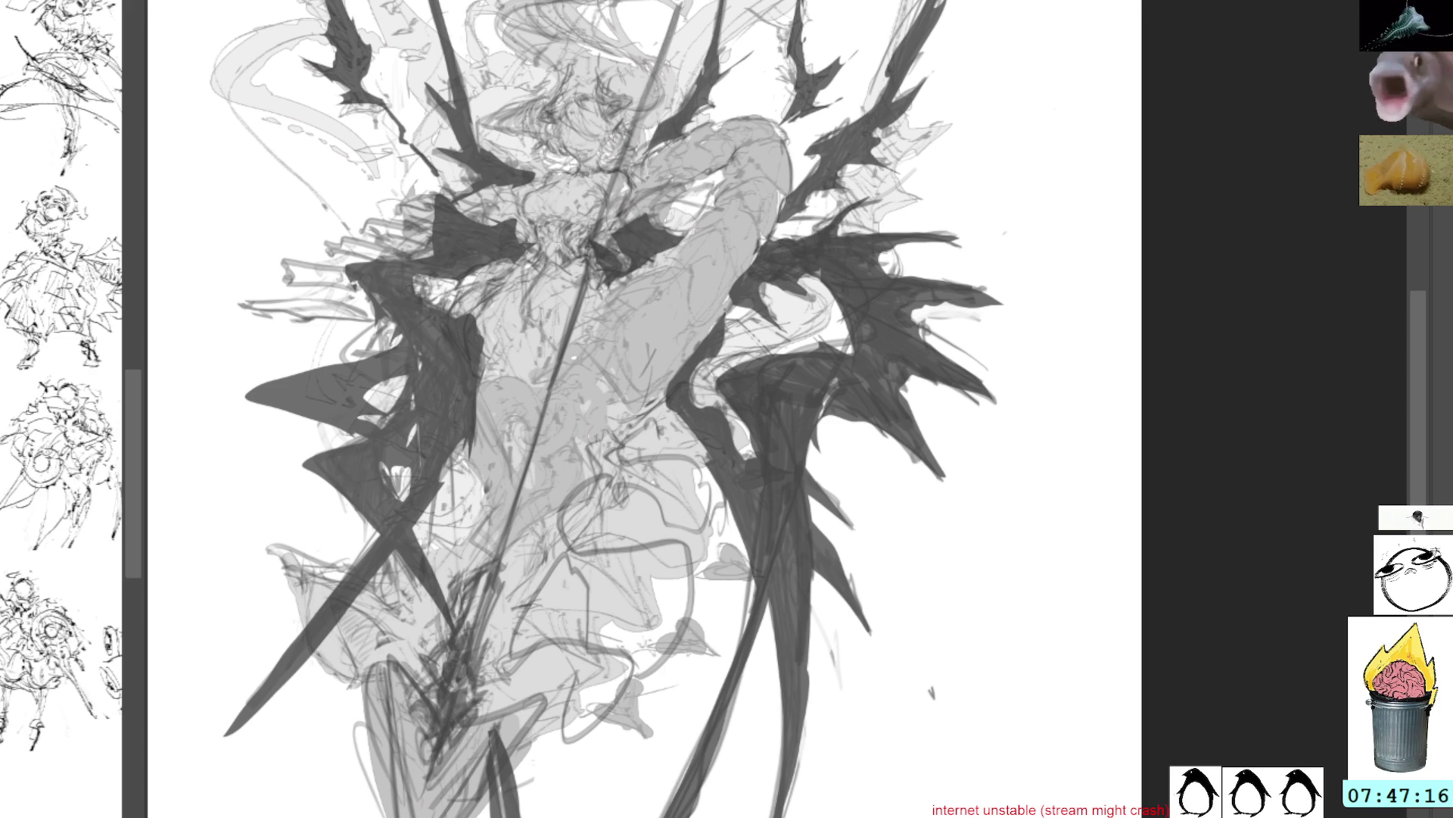
mouse_move(716, 566)
left_mouse_down()
mouse_move(674, 460)
mouse_move(670, 511)
mouse_move(568, 571)
mouse_move(564, 708)
mouse_move(701, 579)
left_mouse_up()
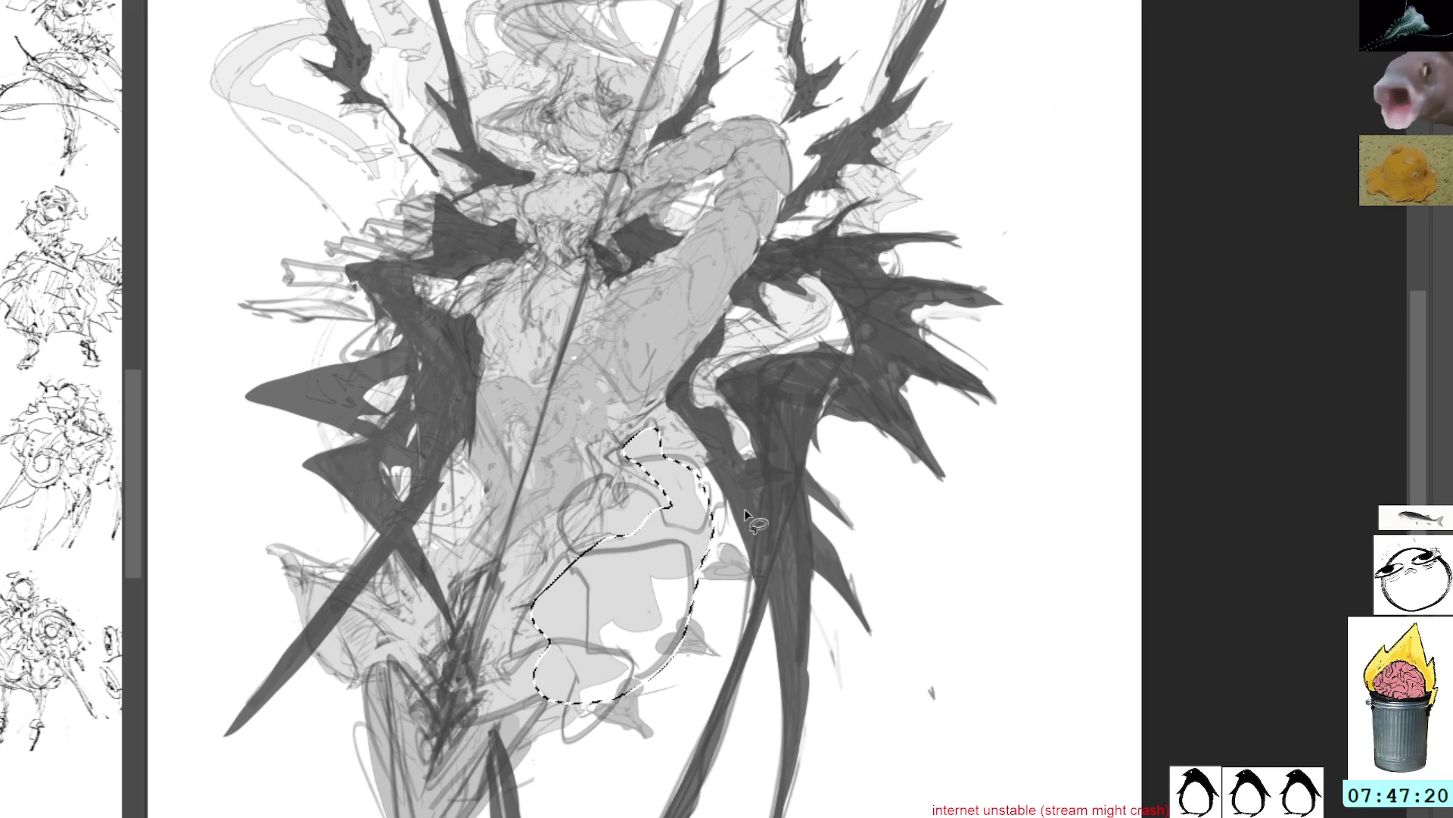
key("ctrl+shift+a")
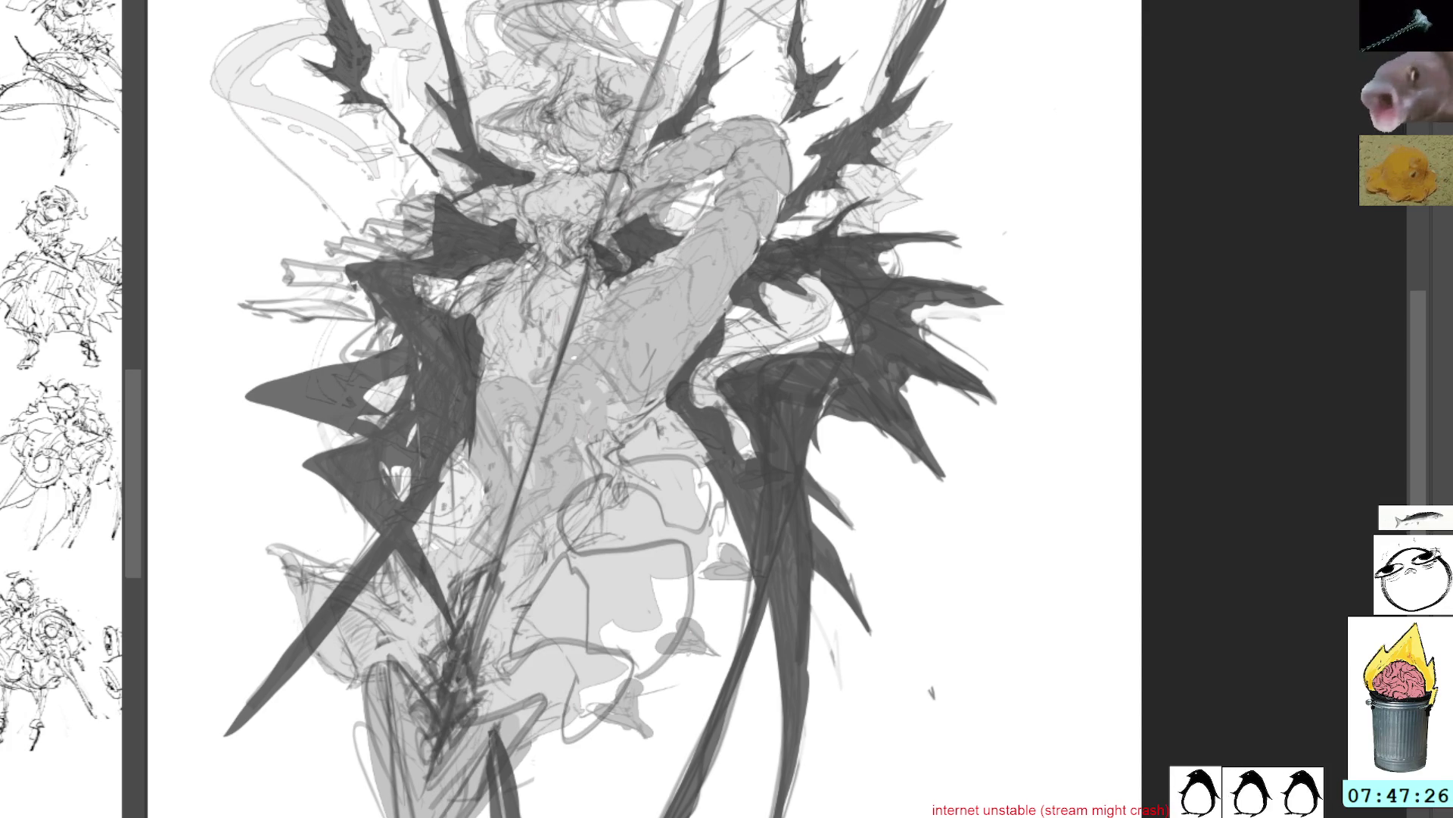
mouse_move(690, 553)
left_mouse_down()
mouse_move(708, 454)
mouse_move(526, 583)
mouse_move(551, 687)
mouse_move(695, 612)
left_mouse_up()
key("ctrl+t")
left_click_drag(668, 464, 1067, 320)
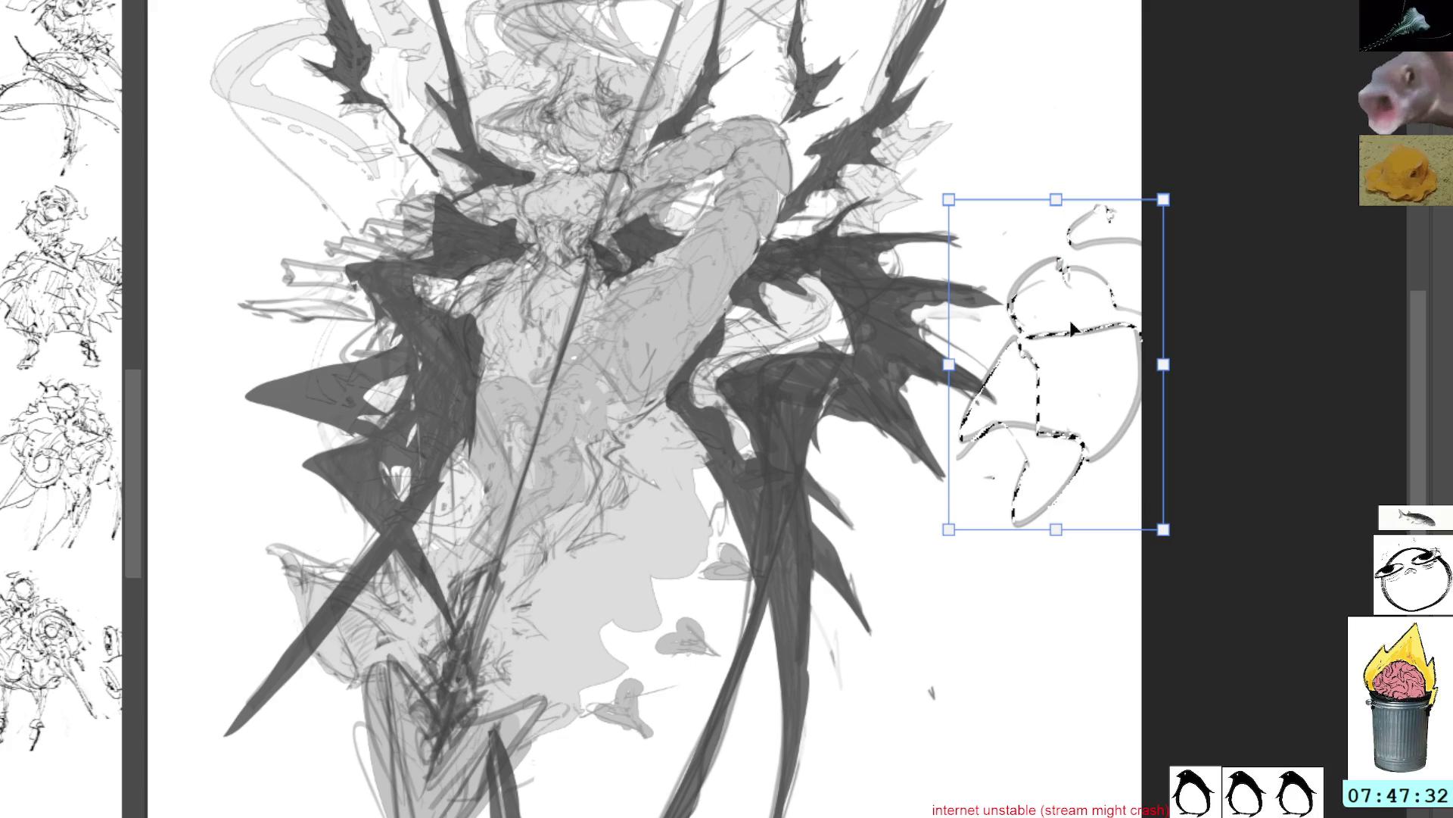
key("Escape")
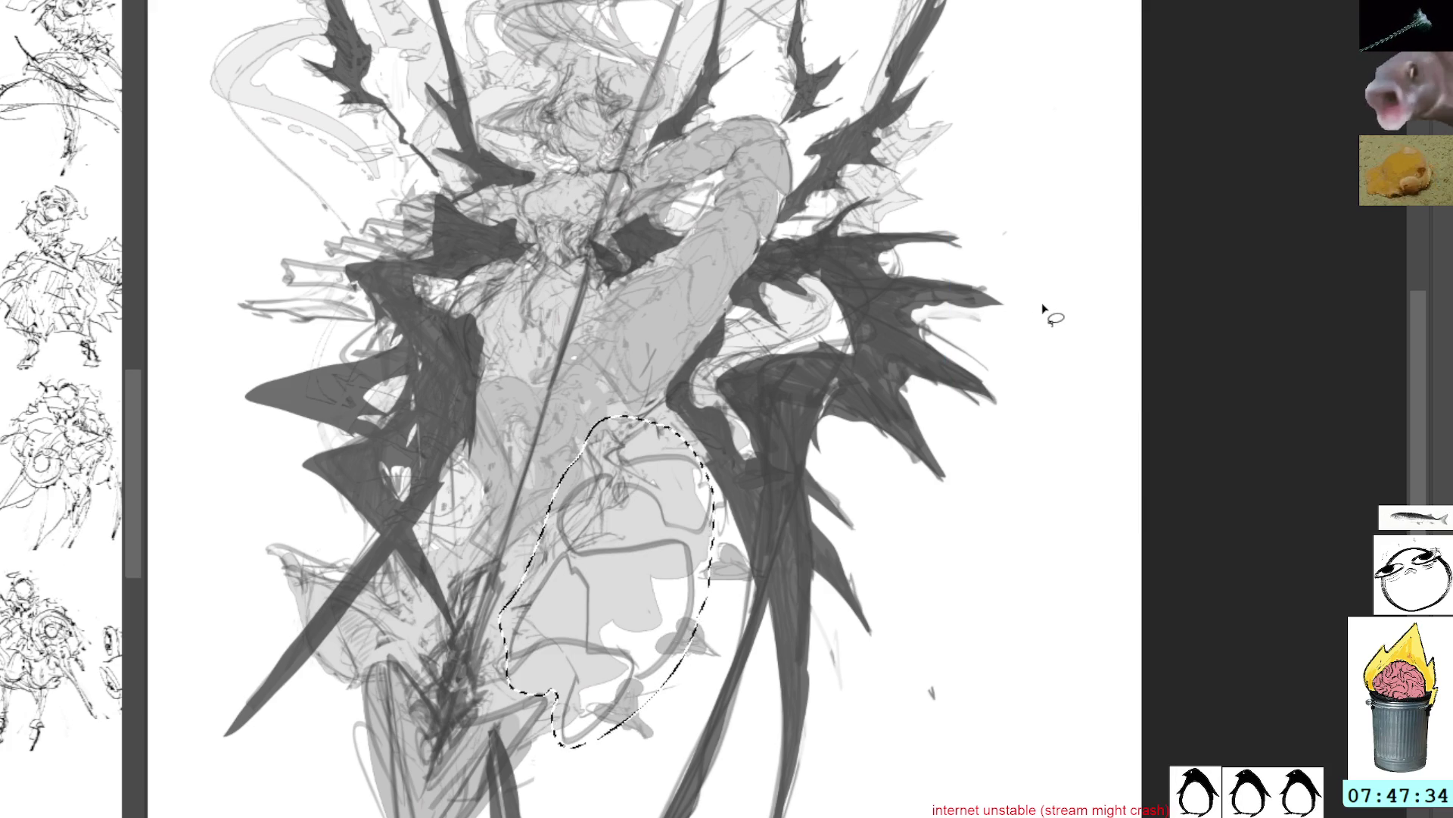
key("Delete")
key("ctrl+d")
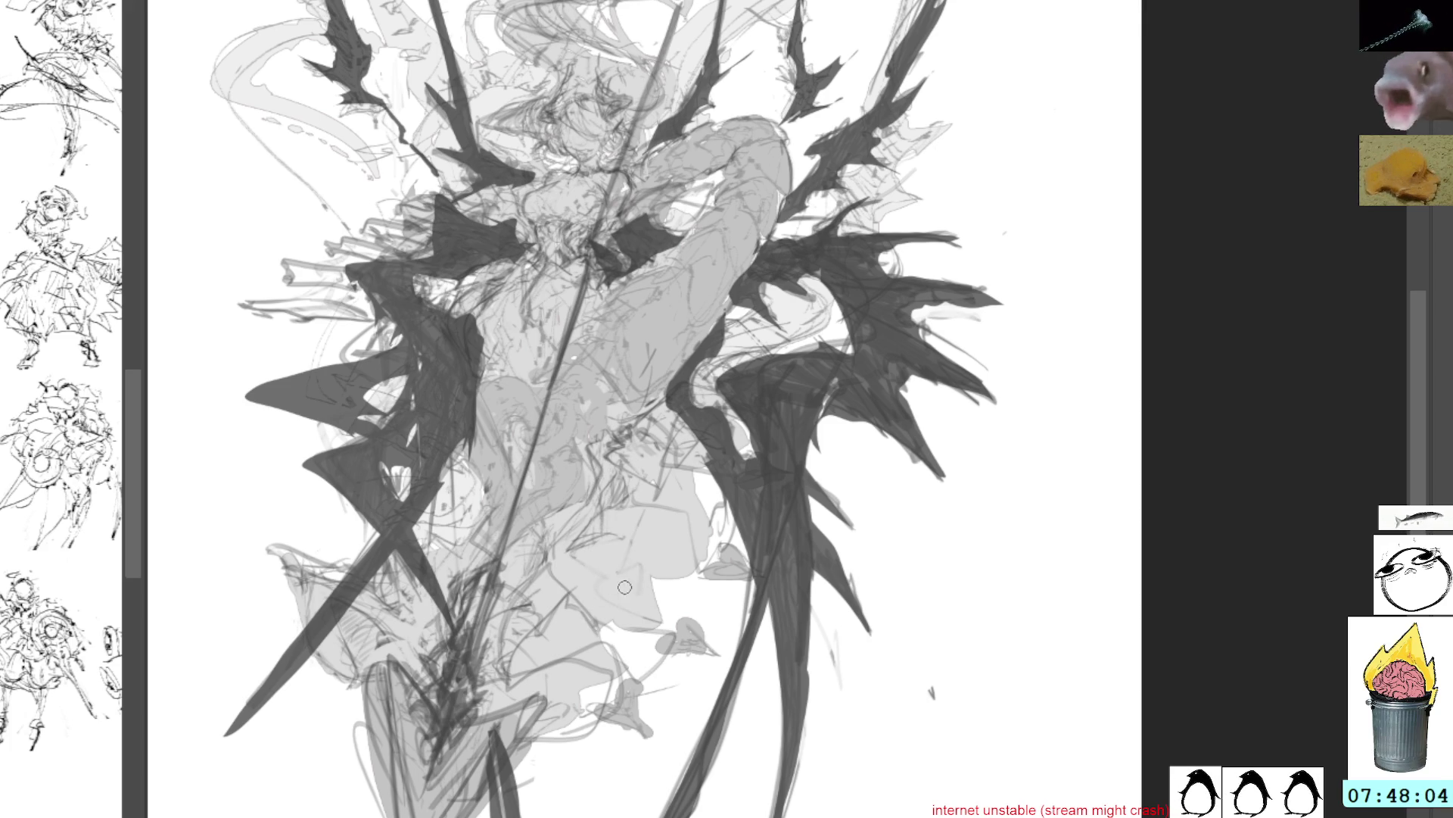
Paint grey strokes over the figure's lower middle, redoing the first attempt
mouse_move(668, 621)
left_mouse_down()
mouse_move(579, 583)
mouse_move(648, 591)
mouse_move(704, 575)
mouse_move(632, 519)
mouse_move(659, 478)
mouse_move(723, 500)
left_mouse_up()
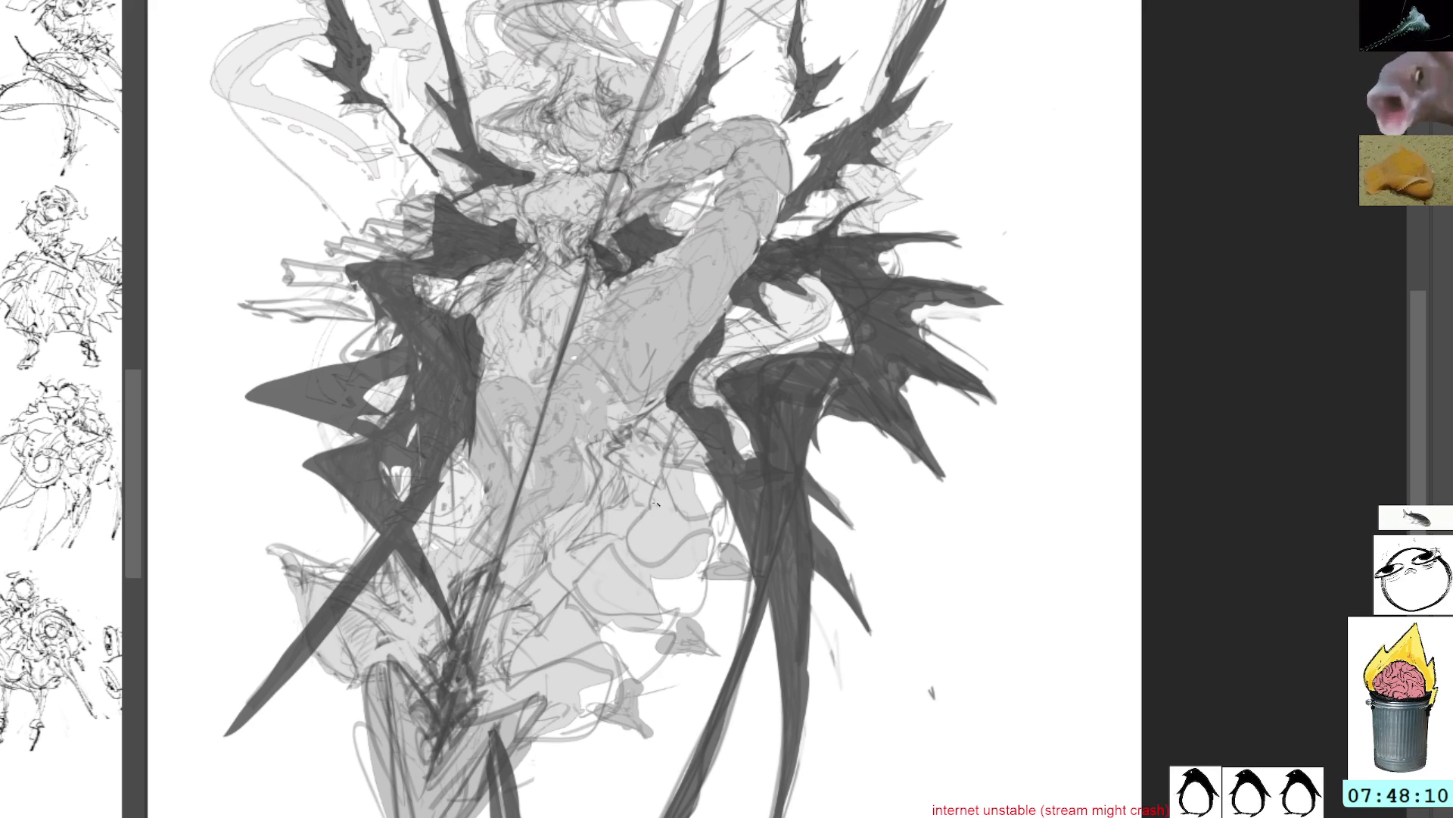
key("ctrl+z")
key("ctrl+z")
key("ctrl+z")
mouse_move(594, 612)
left_mouse_down()
mouse_move(624, 632)
mouse_move(708, 586)
mouse_move(642, 573)
mouse_move(691, 496)
mouse_move(708, 547)
left_mouse_up()
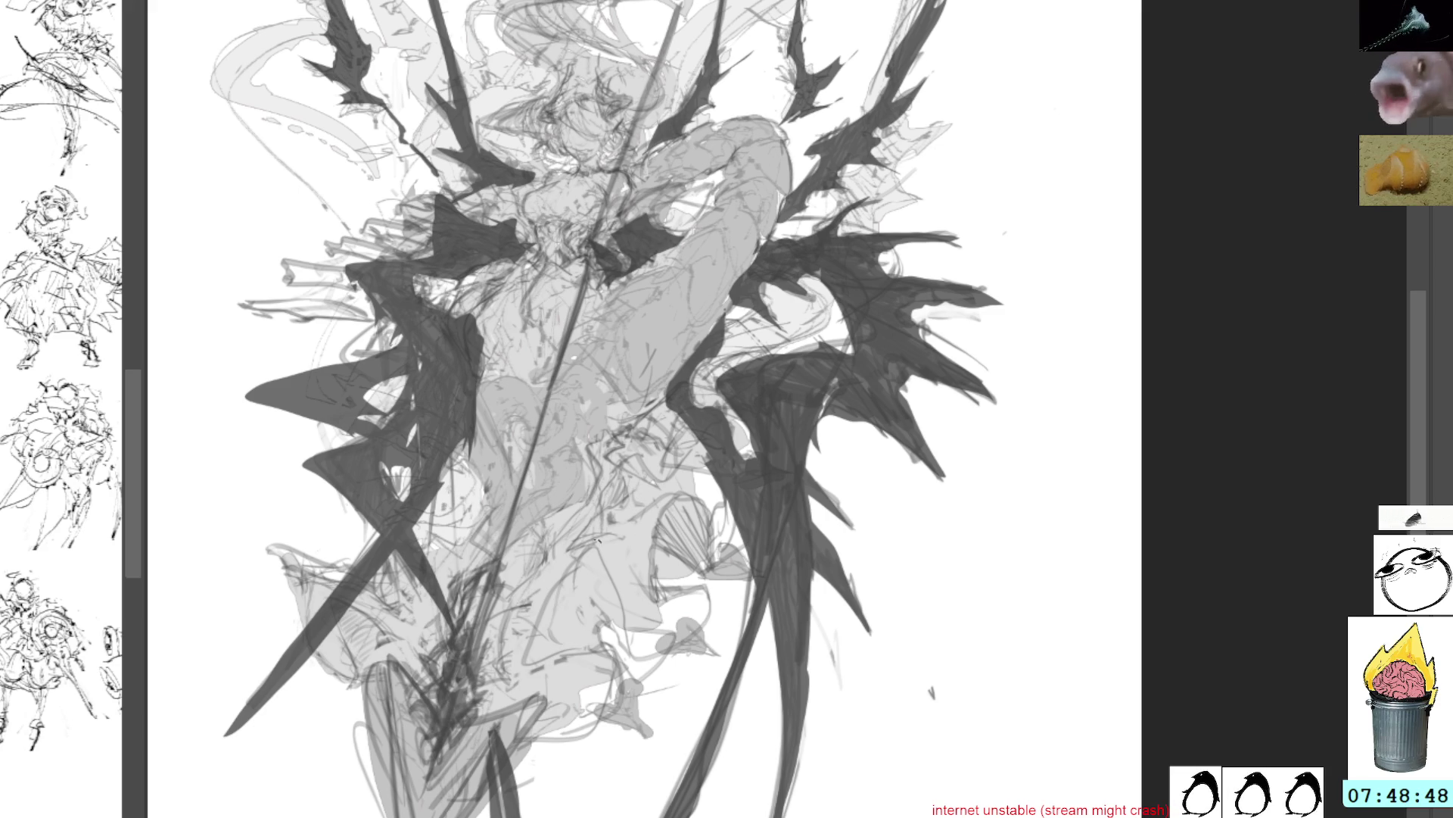
Sketch dark lines on the lower middle and lasso a small triangular area there
left_click_drag(587, 609, 509, 701)
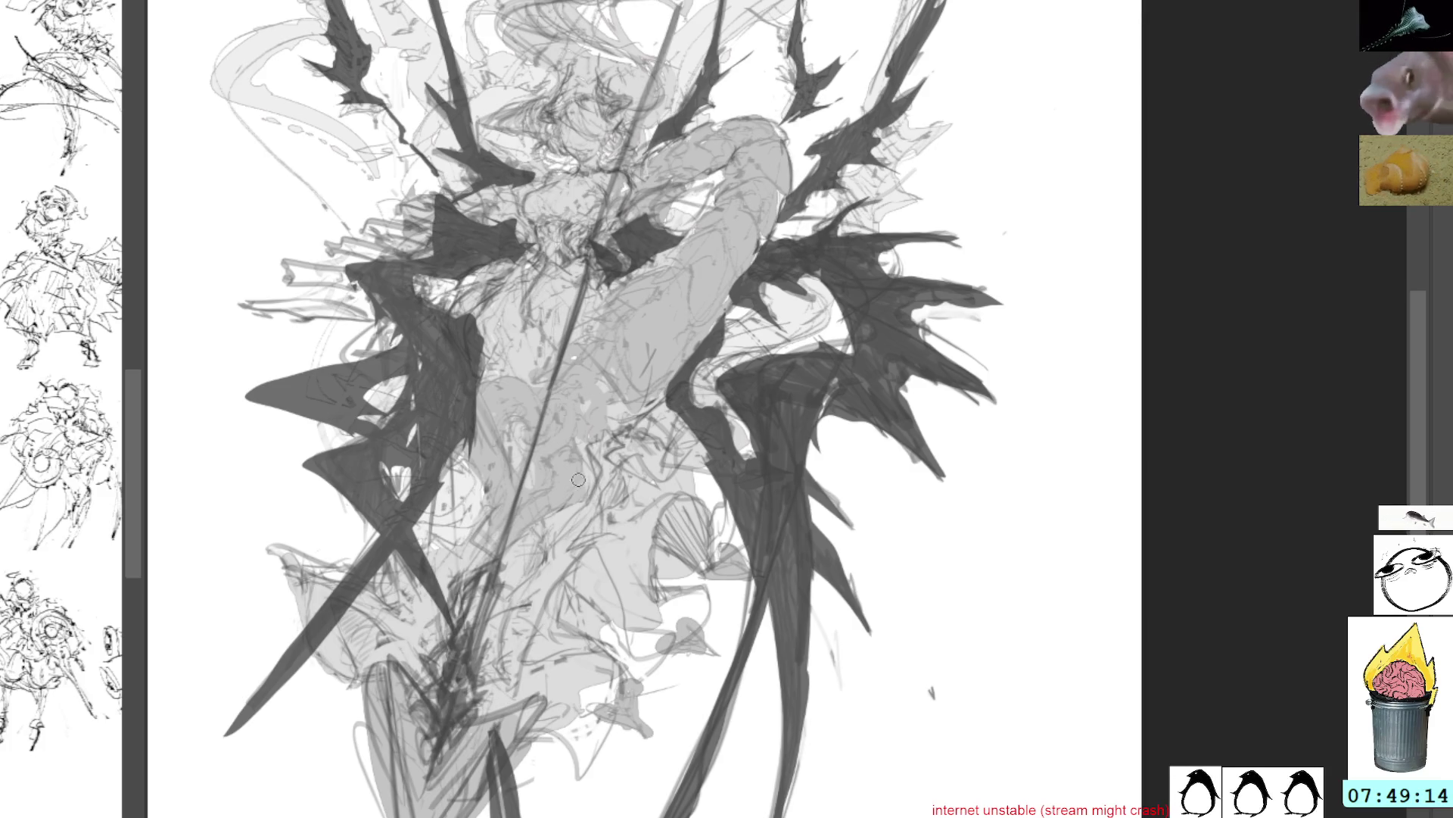
key("l")
mouse_move(675, 657)
left_mouse_down()
mouse_move(652, 693)
mouse_move(669, 648)
mouse_move(629, 668)
mouse_move(641, 655)
mouse_move(641, 683)
mouse_move(655, 652)
left_mouse_up()
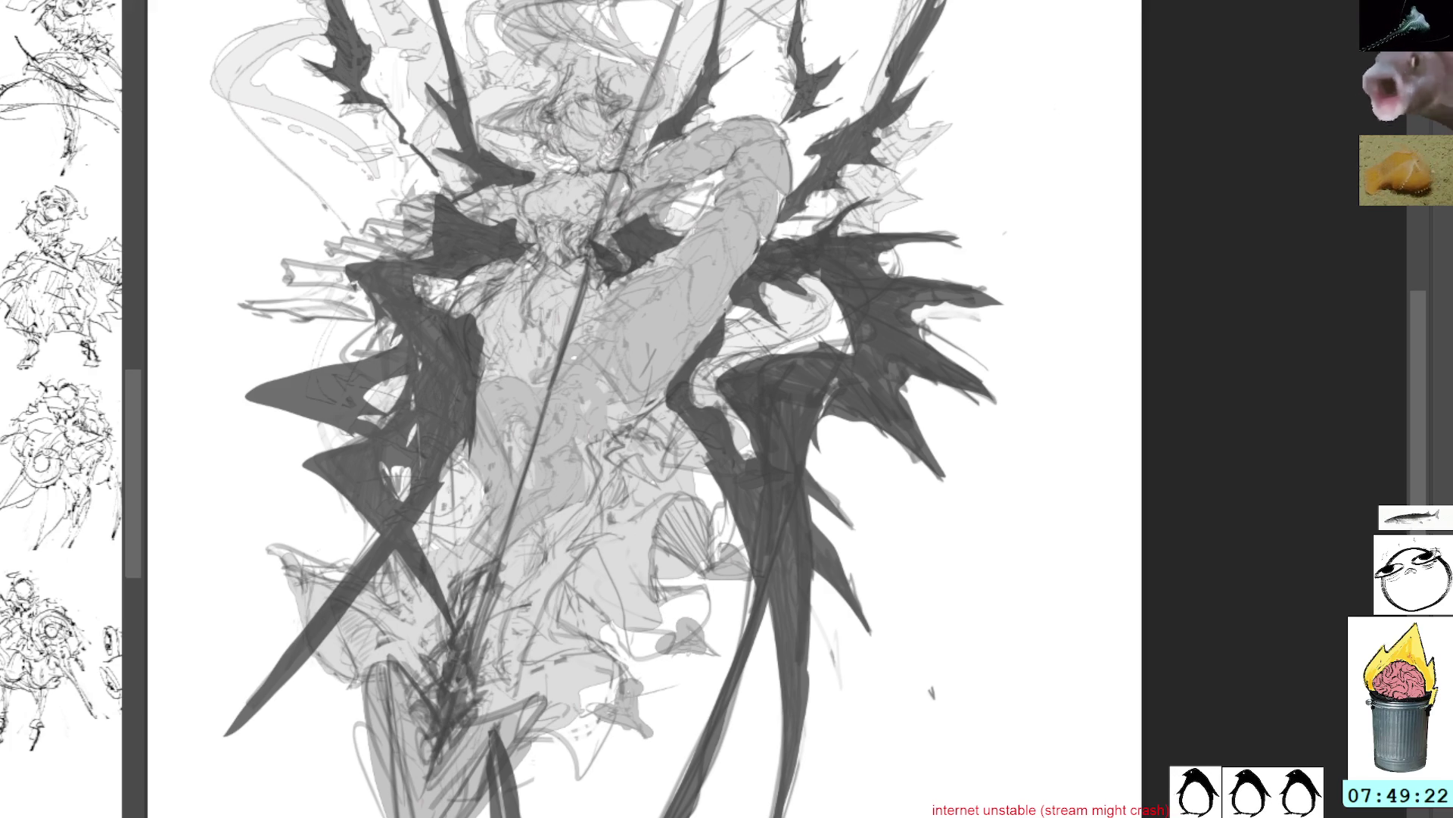
key("ctrl+z")
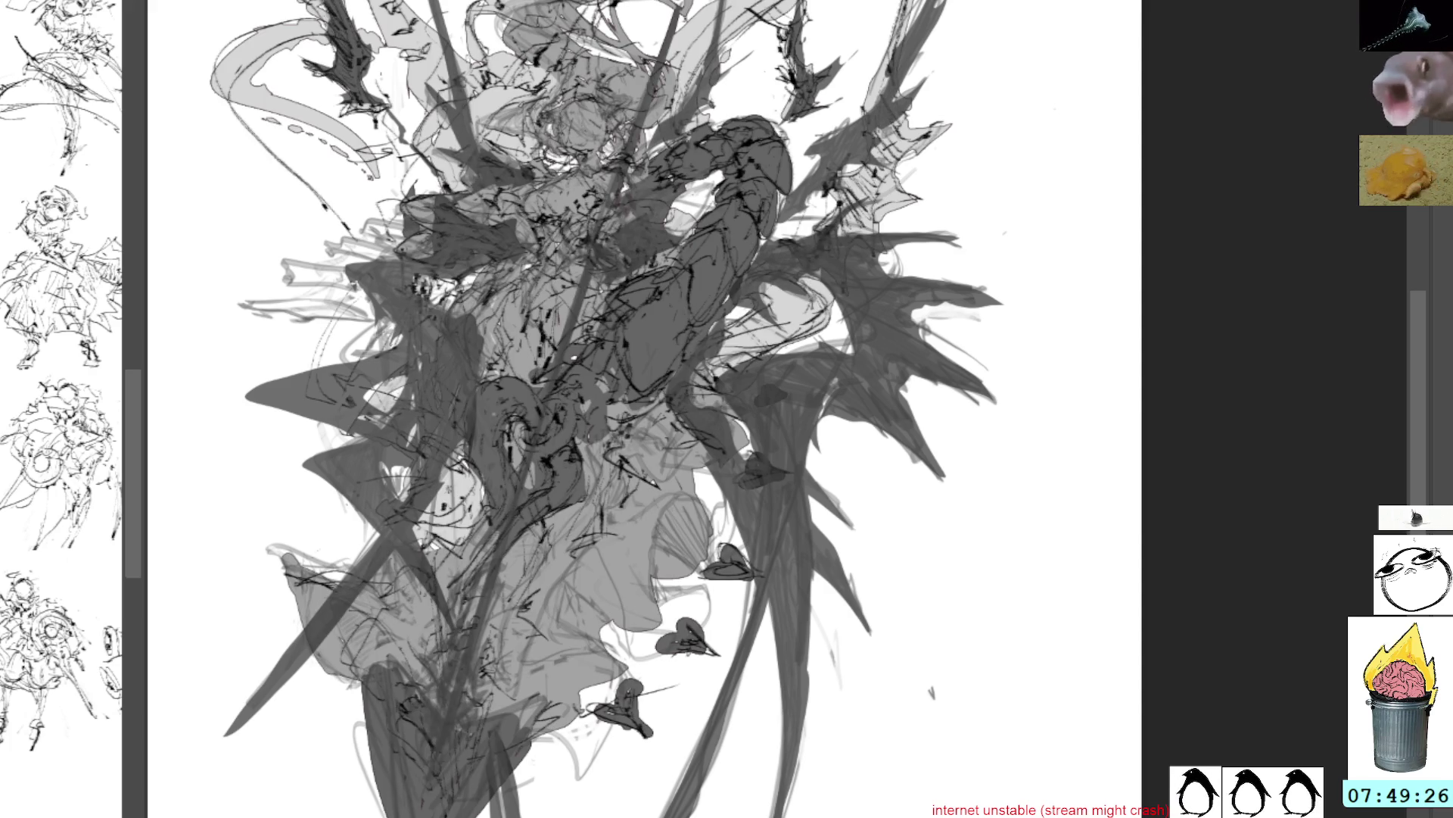
Fit the page to the window and restore the dark shading pass over the figure
key("ctrl+0")
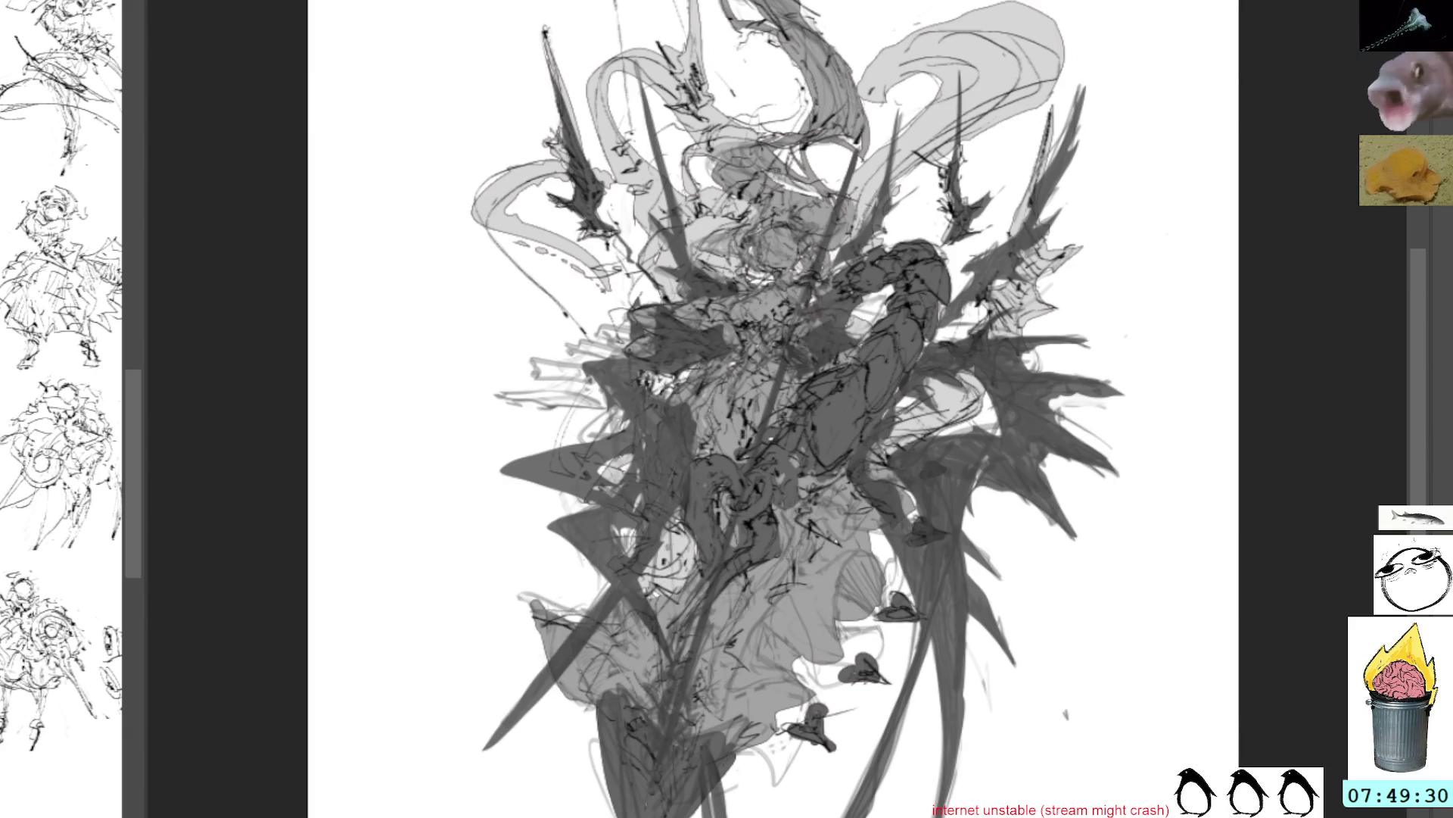
key("ctrl+z")
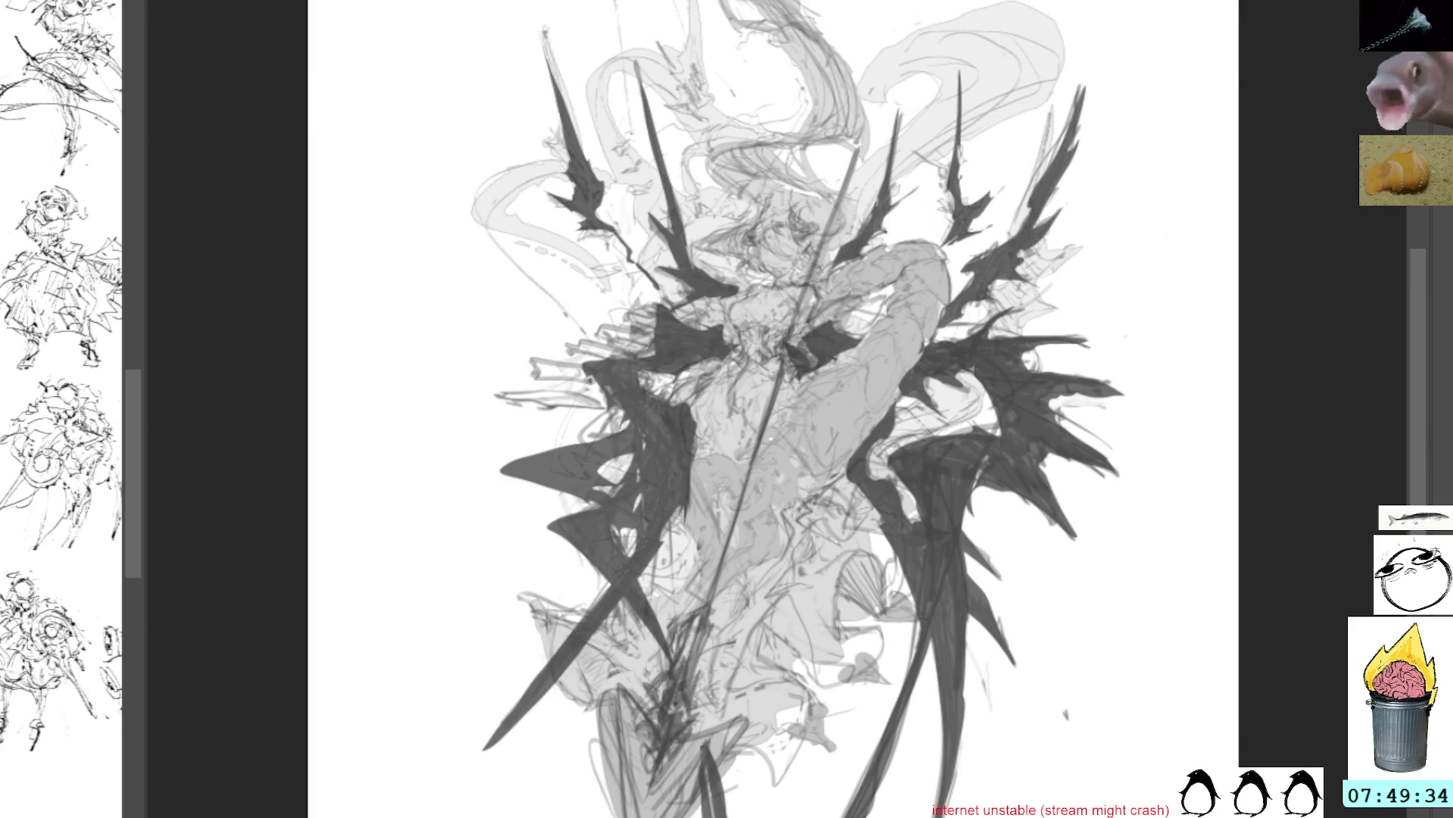
key("ctrl+y")
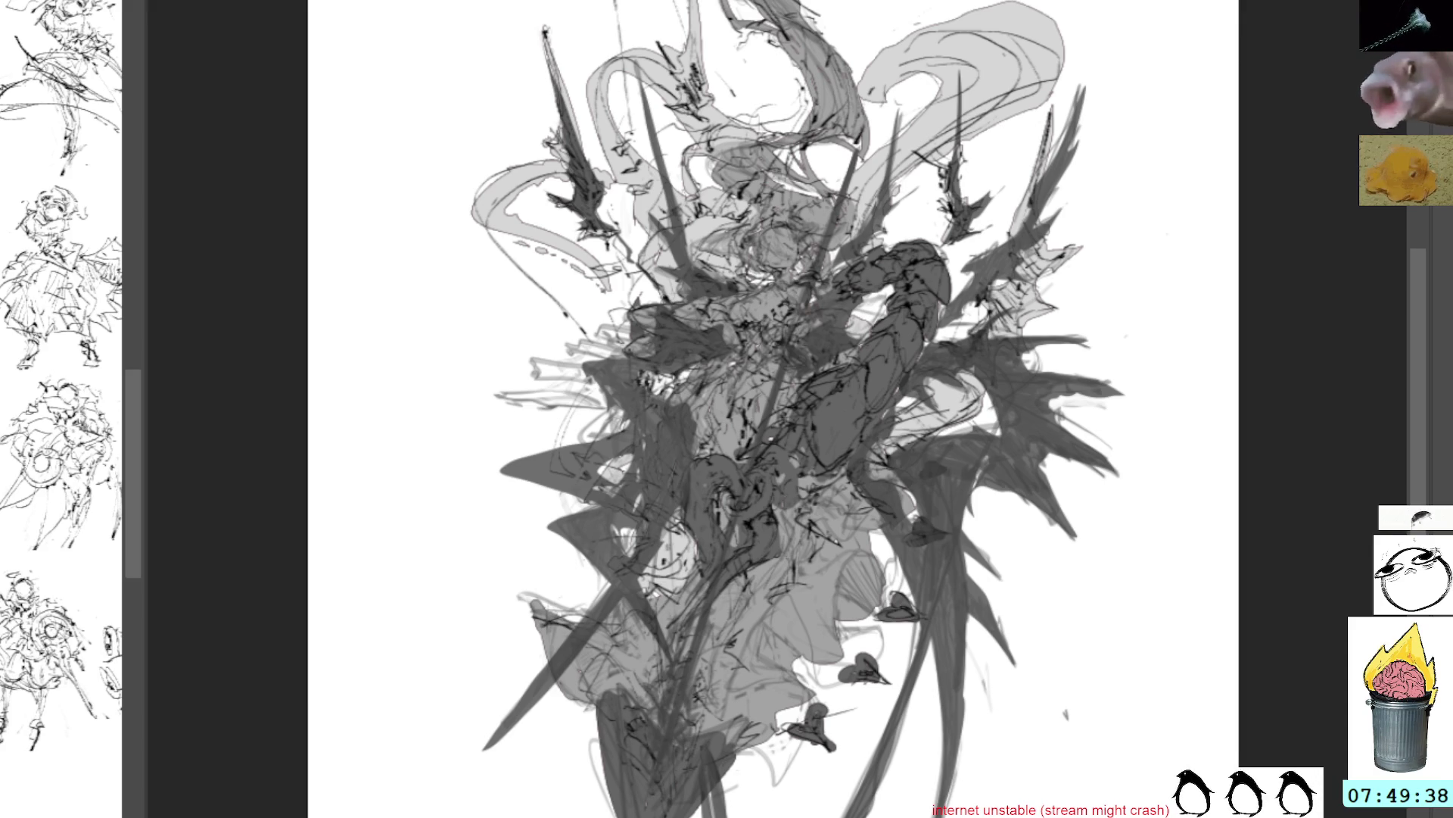
left_click_drag(1168, 674, 1171, 636)
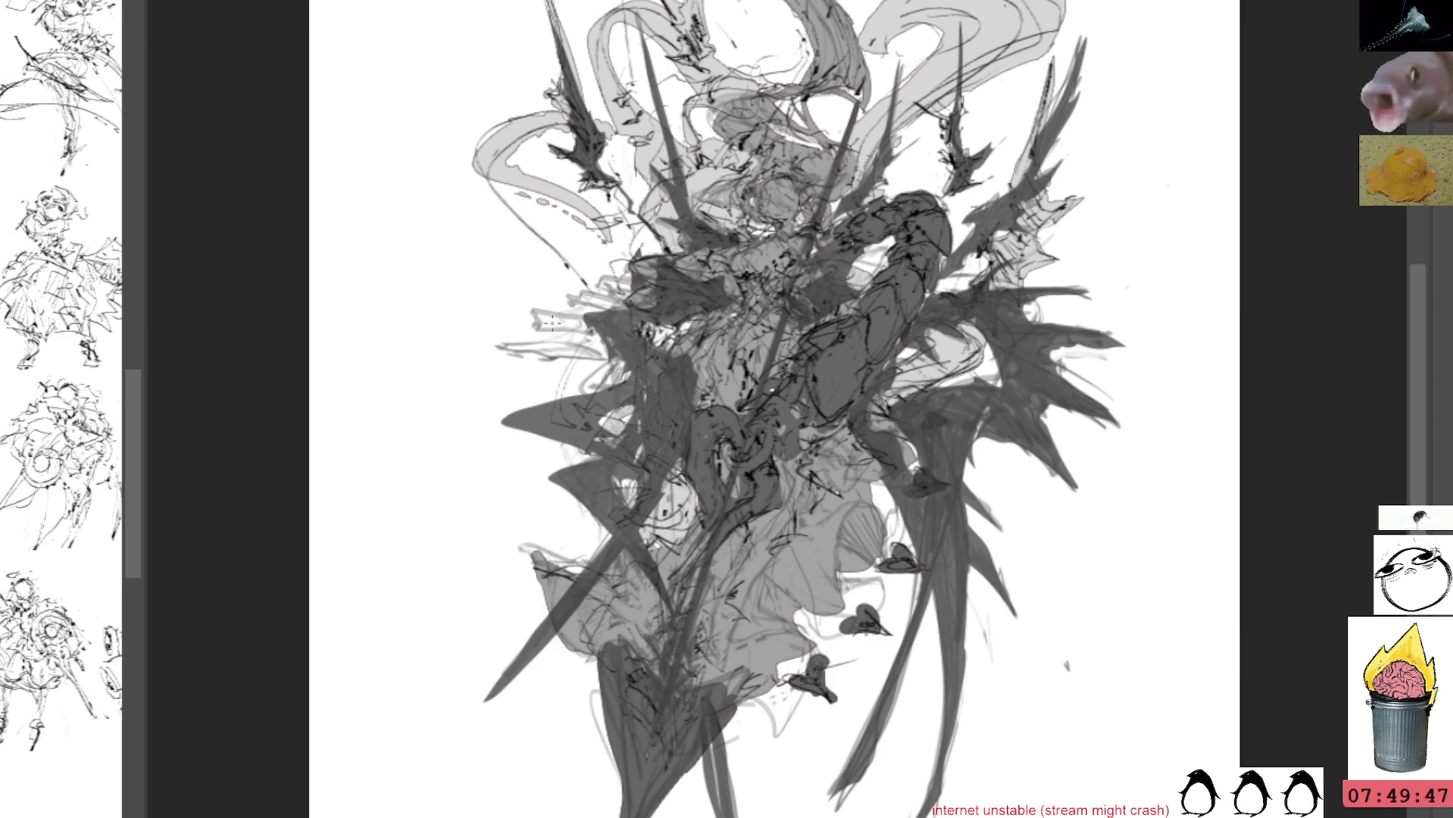
Add a small dark mark and grey strokes along the lower right, lasso-filling nearby areas with light grey
left_click_drag(767, 692, 762, 704)
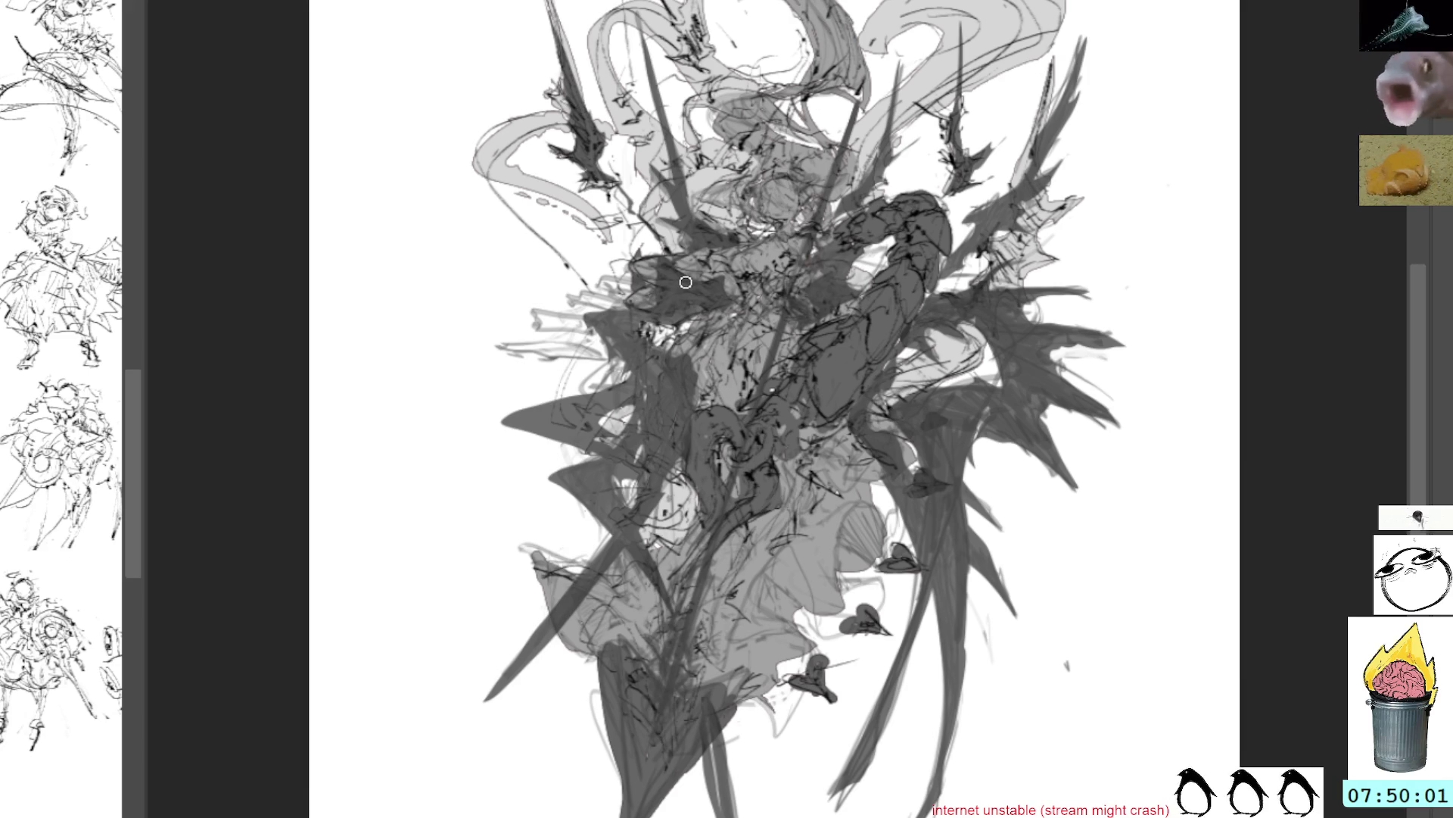
mouse_move(757, 697)
left_mouse_down()
mouse_move(776, 707)
mouse_move(788, 666)
mouse_move(803, 681)
mouse_move(822, 631)
mouse_move(810, 635)
left_mouse_up()
key("l")
mouse_move(846, 513)
left_mouse_down()
mouse_move(908, 598)
mouse_move(866, 552)
left_mouse_up()
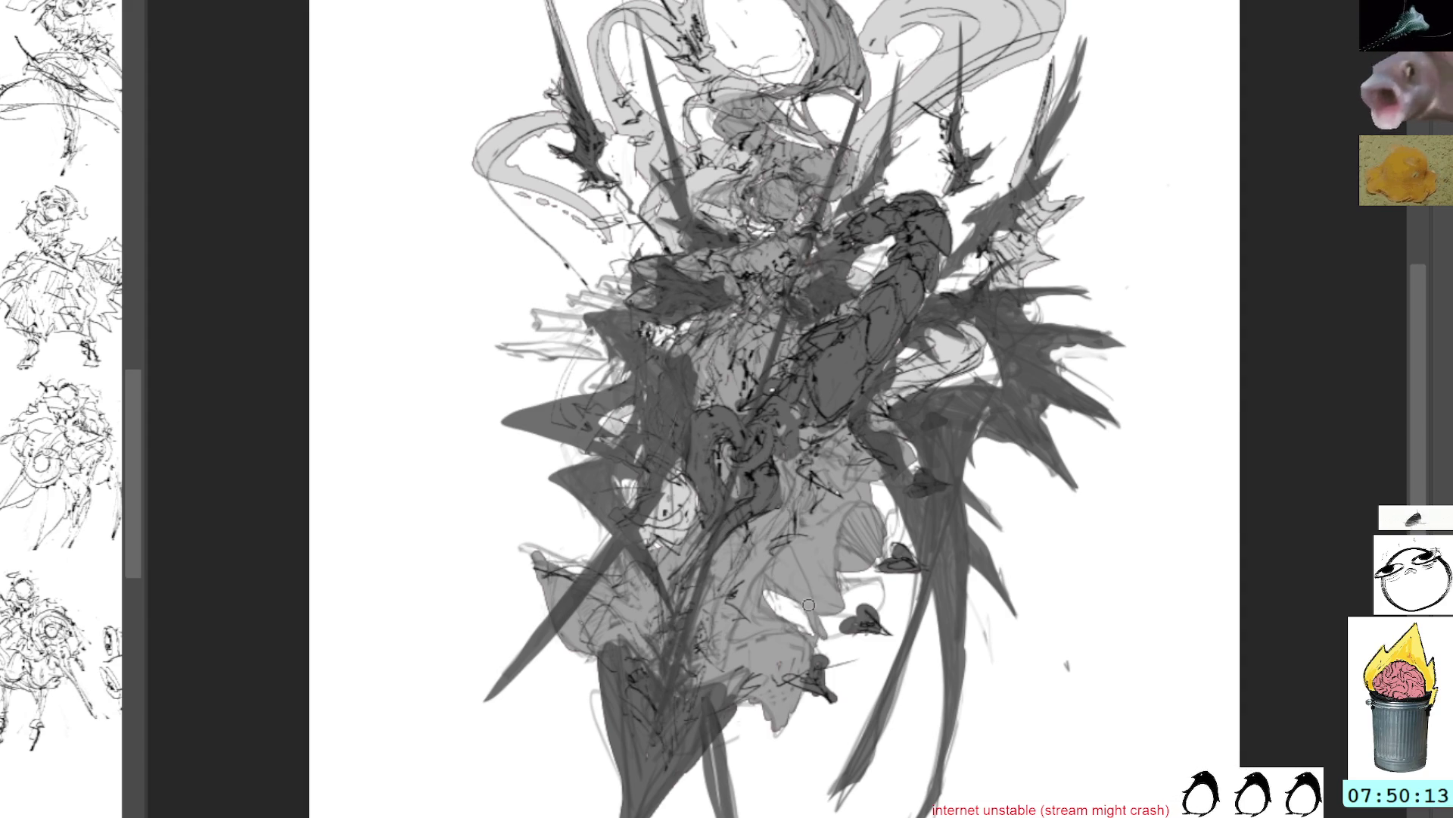
mouse_move(822, 617)
left_mouse_down()
mouse_move(833, 625)
mouse_move(863, 582)
mouse_move(852, 598)
mouse_move(878, 599)
mouse_move(855, 564)
mouse_move(878, 529)
mouse_move(871, 500)
mouse_move(888, 493)
left_mouse_up()
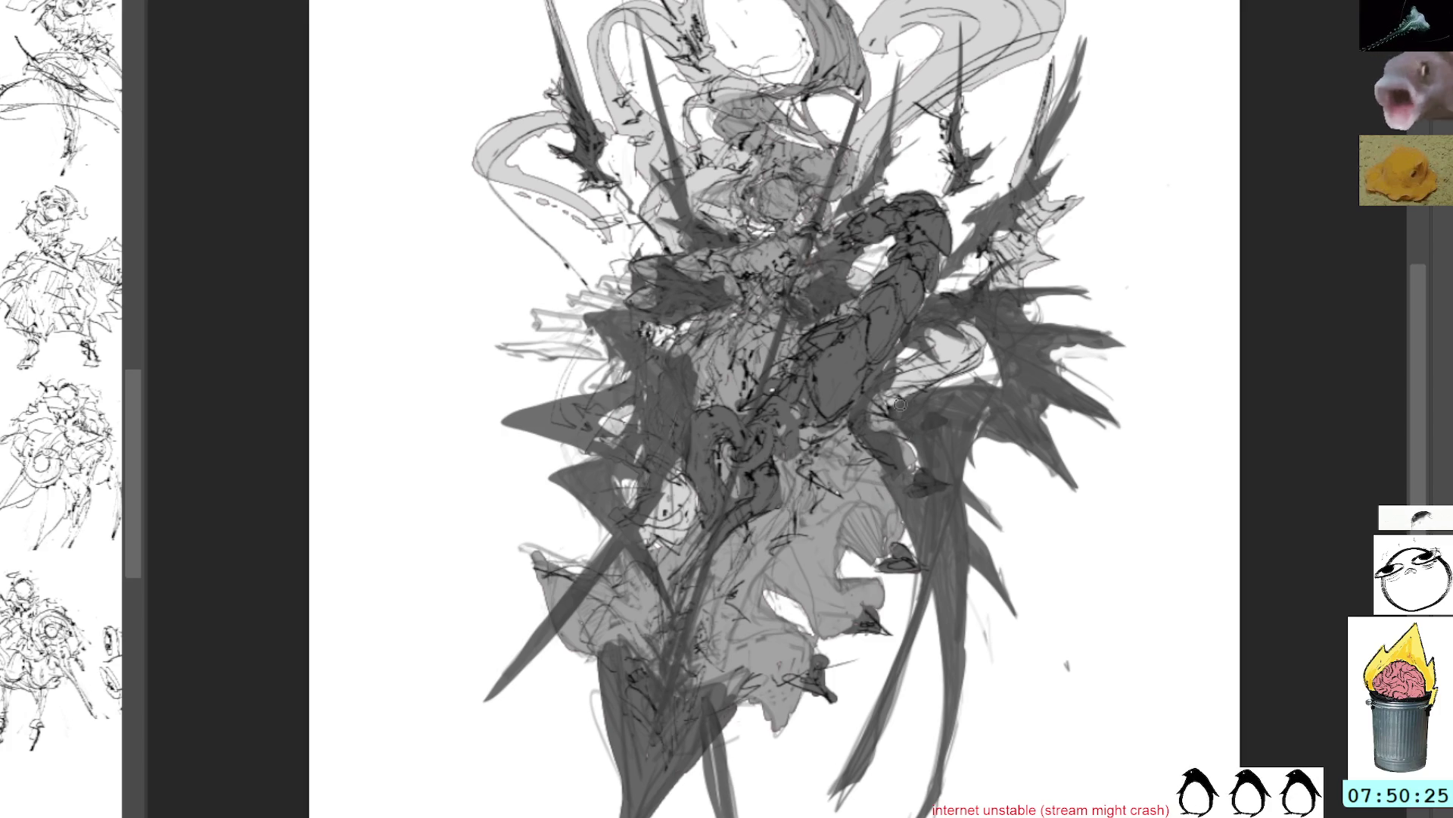
left_click_drag(1003, 110, 1041, 168)
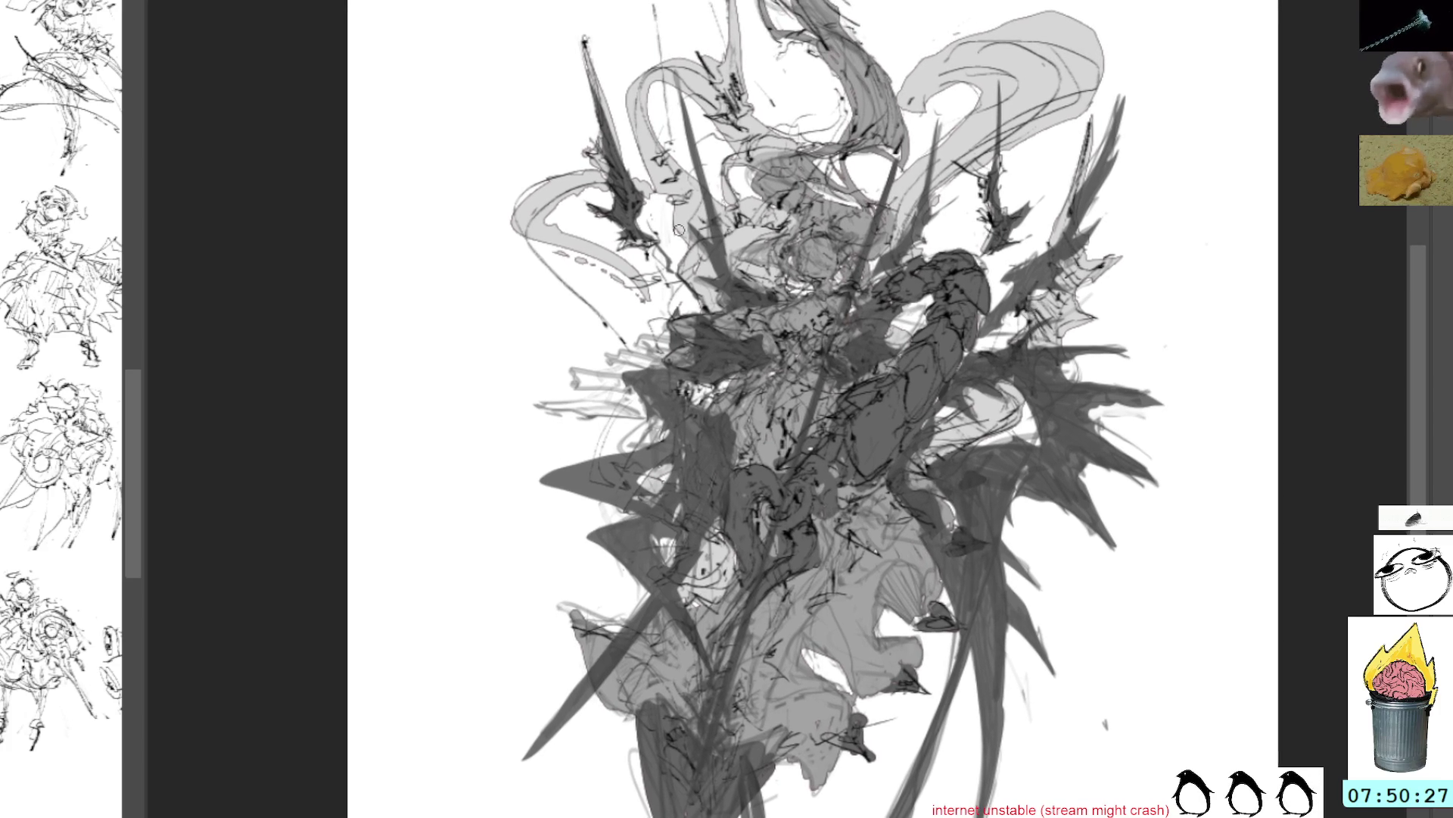
mouse_move(720, 589)
left_mouse_down()
mouse_move(707, 560)
mouse_move(720, 572)
left_mouse_up()
key("ctrl+z")
key("ctrl+z")
key("ctrl+z")
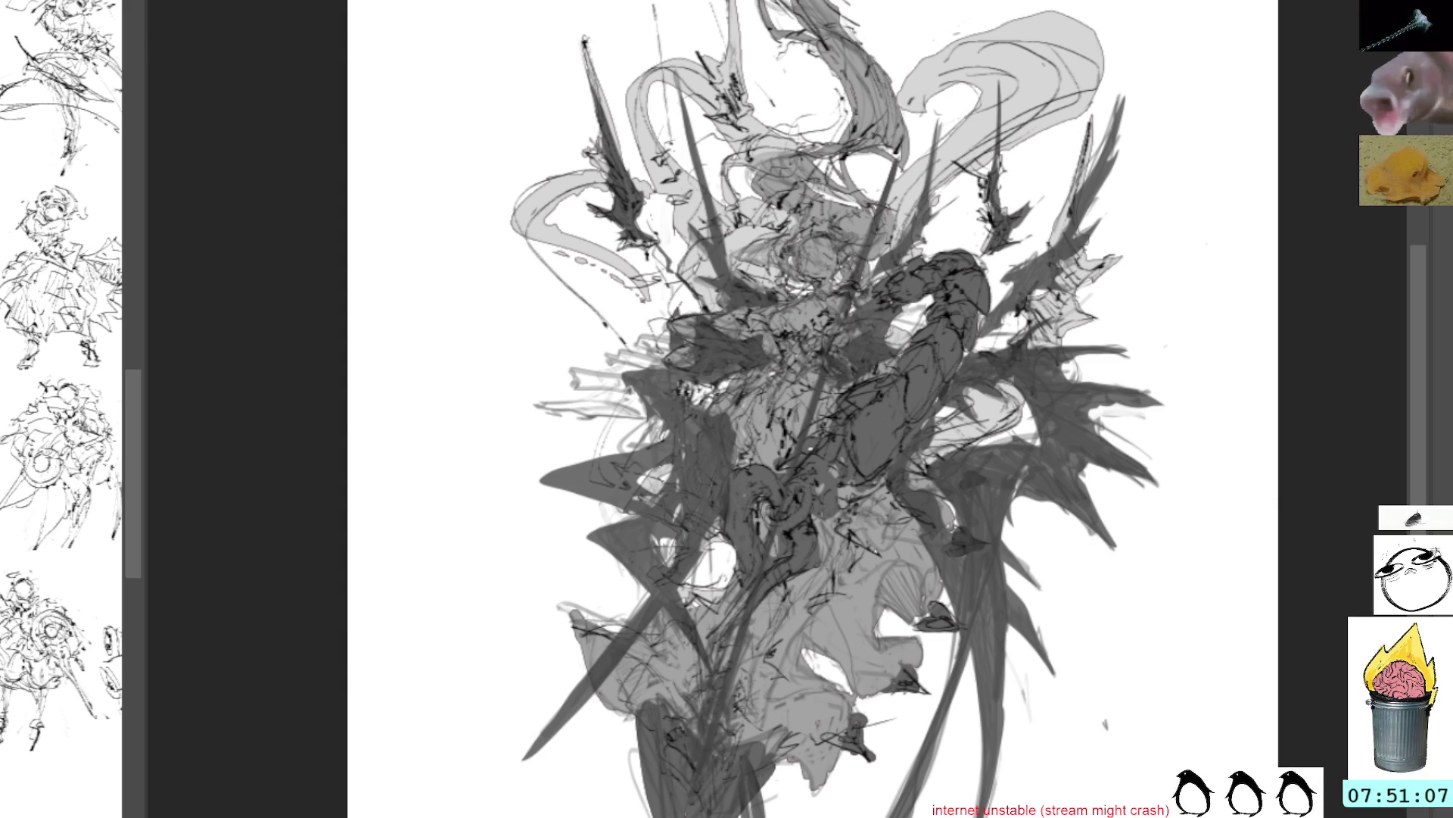
key("ctrl+z")
Undo the dark spiky strokes and torso shading, keeping the dark strokes on the lower figure
key("ctrl+shift+z")
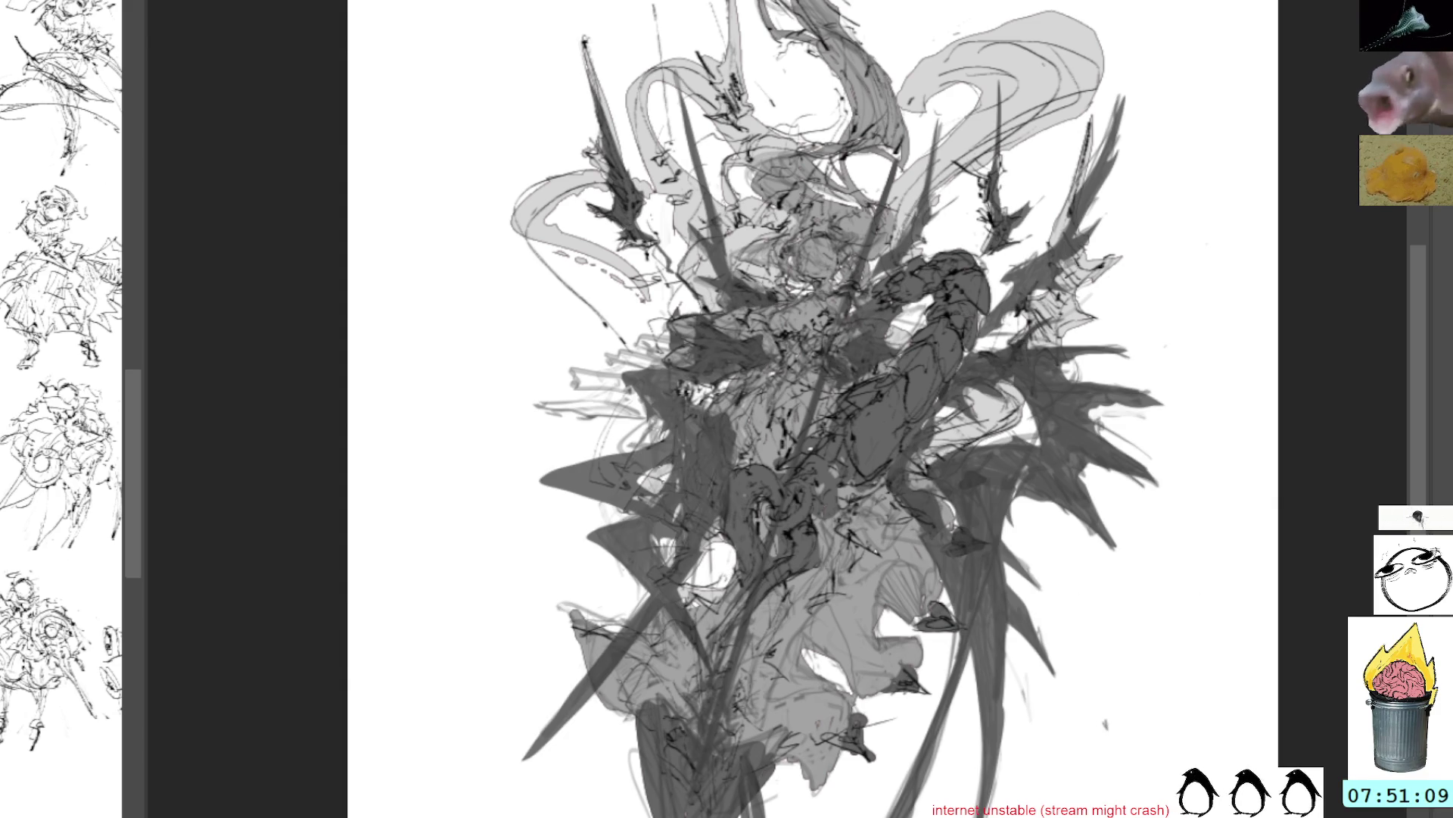
key("ctrl+z")
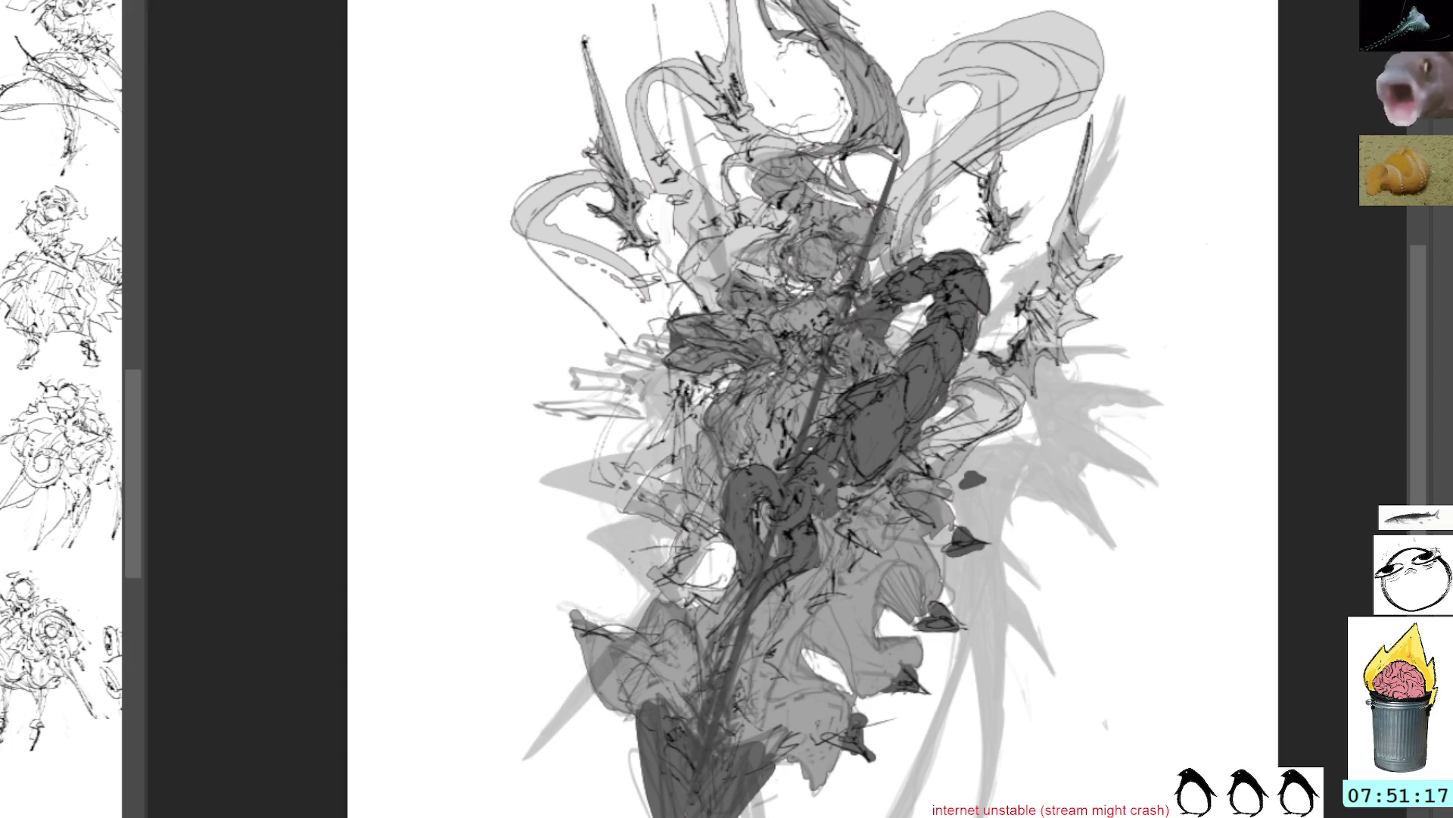
key("ctrl+z")
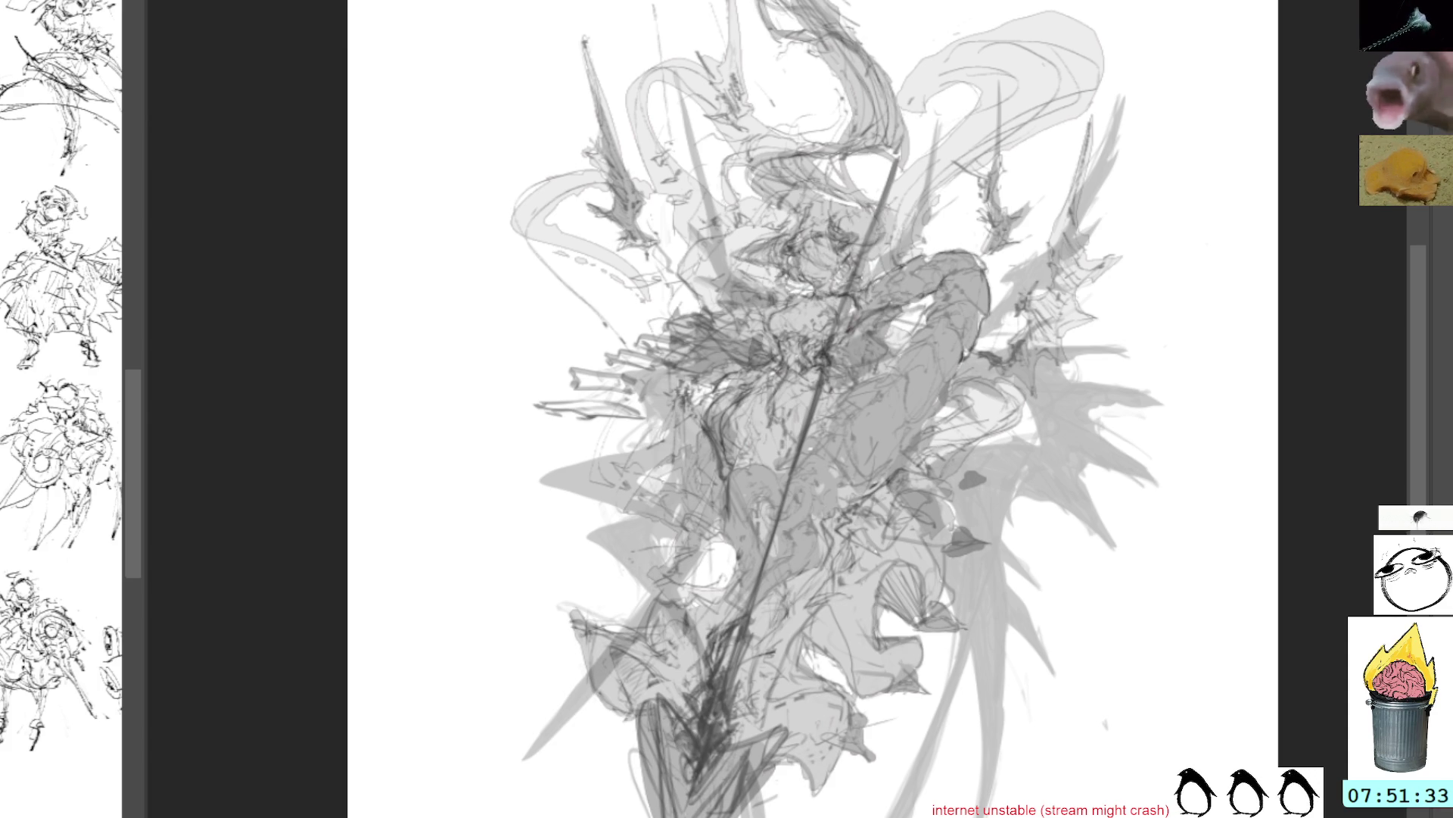
key("ctrl+z")
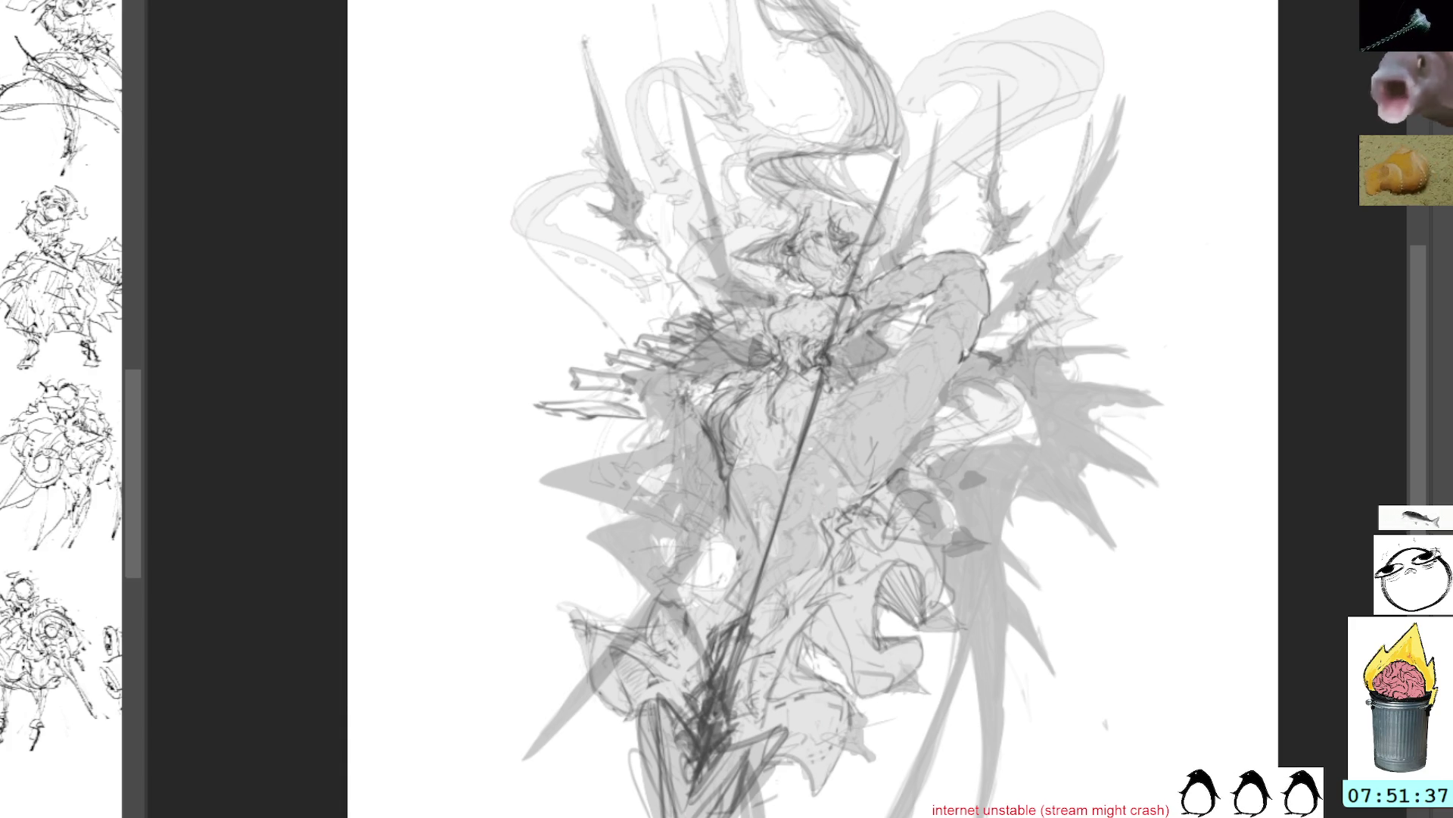
key("ctrl+z")
key("ctrl+y")
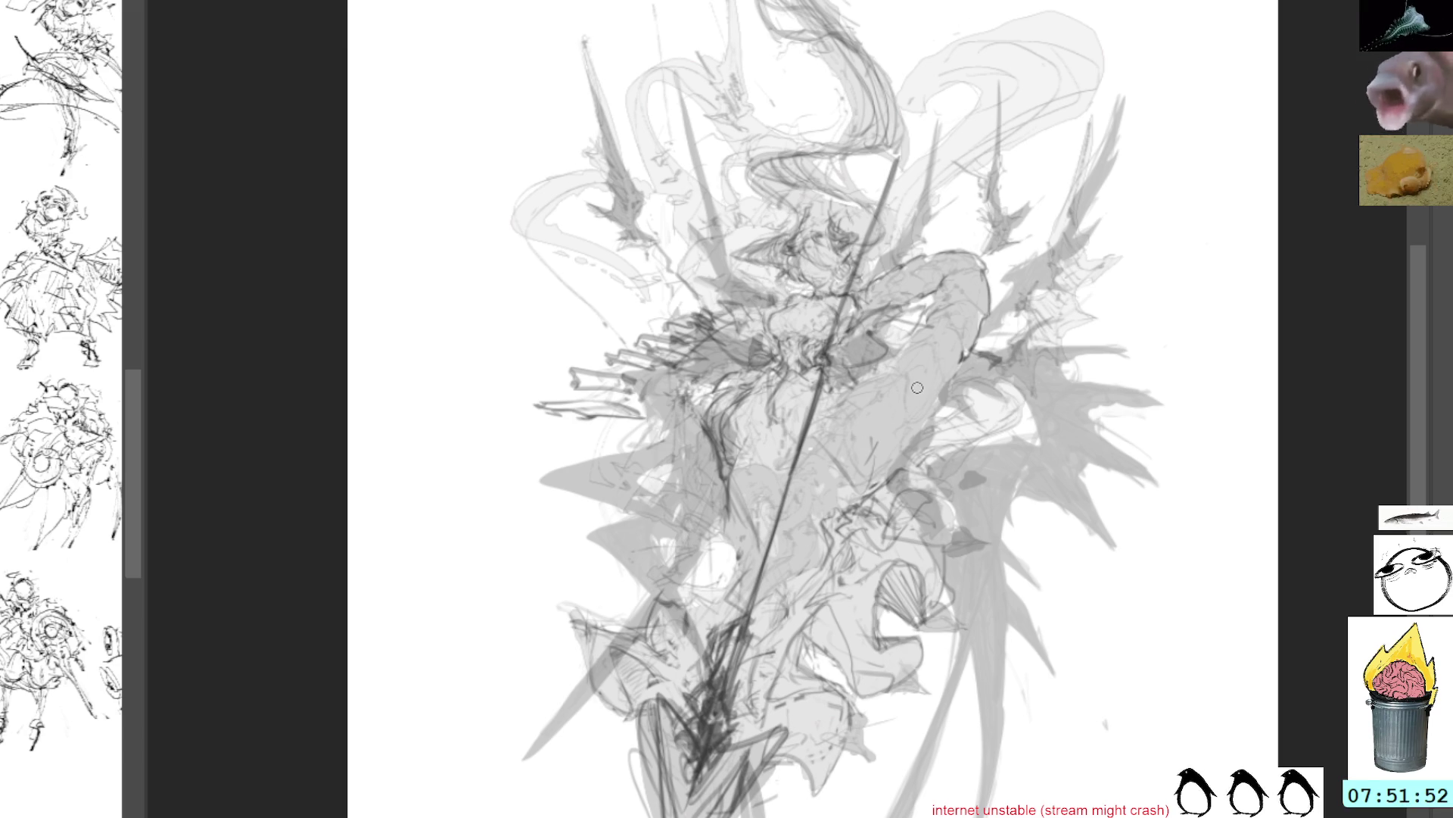
Widen the side reference panel and switch it to show the current spear-bearer canvas
left_click_drag(968, 232, 1065, 380)
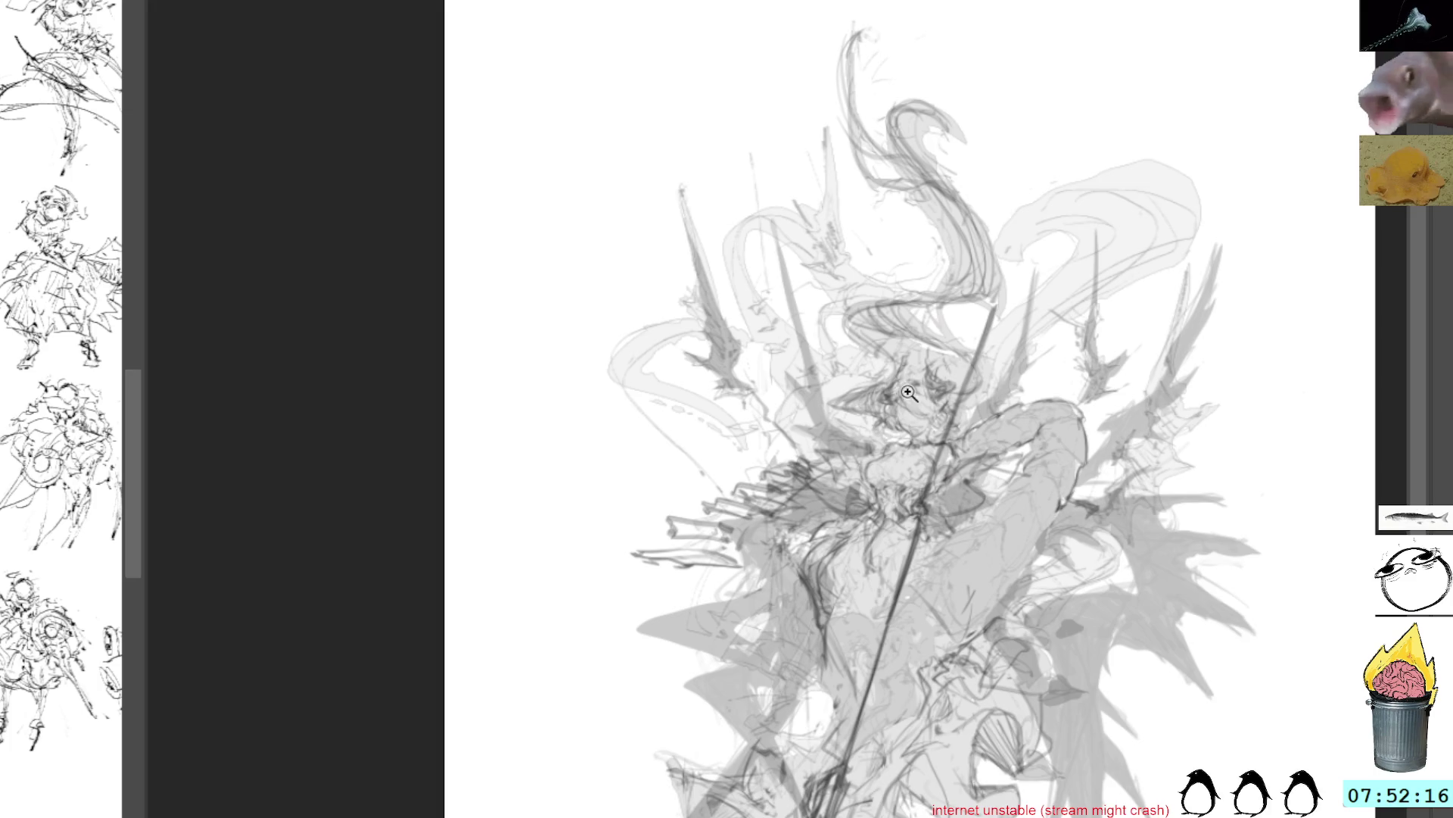
scroll(907, 394, "up", 1)
left_click_drag(945, 348, 718, 409)
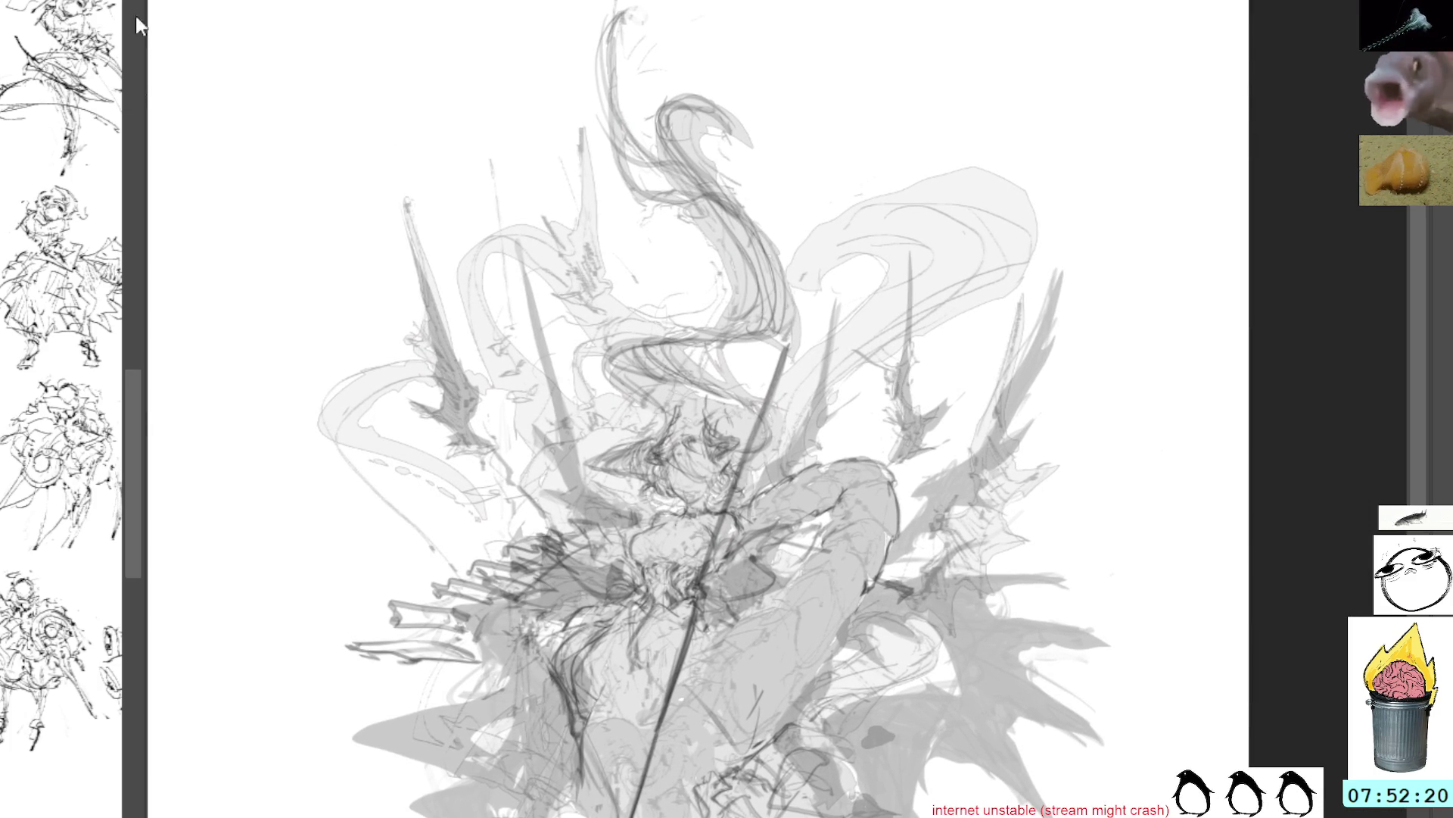
mouse_move(140, 389)
left_mouse_down()
mouse_move(684, 352)
mouse_move(558, 357)
mouse_move(259, 315)
left_mouse_up()
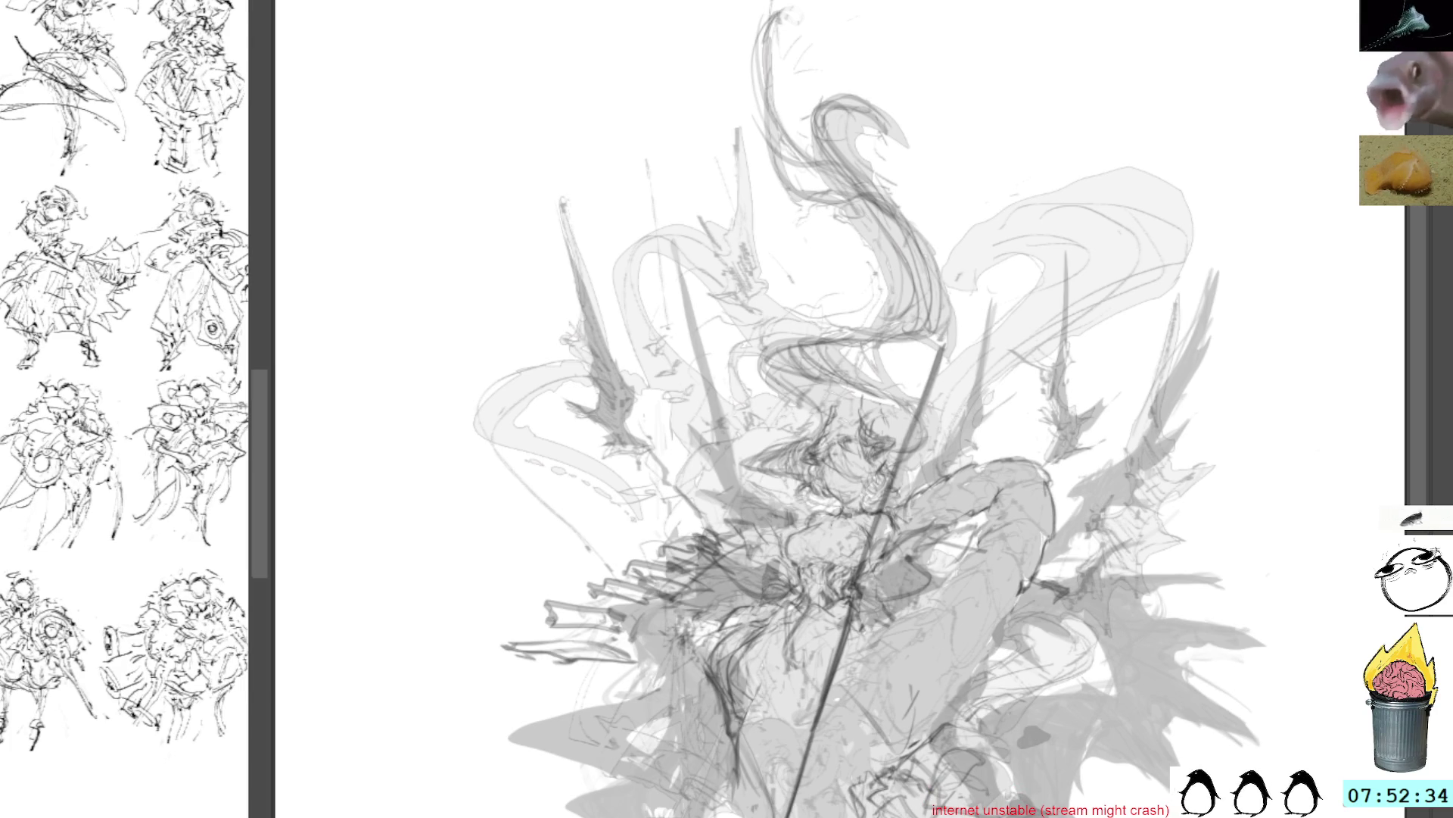
key("ctrl+Tab")
key("ctrl+Tab")
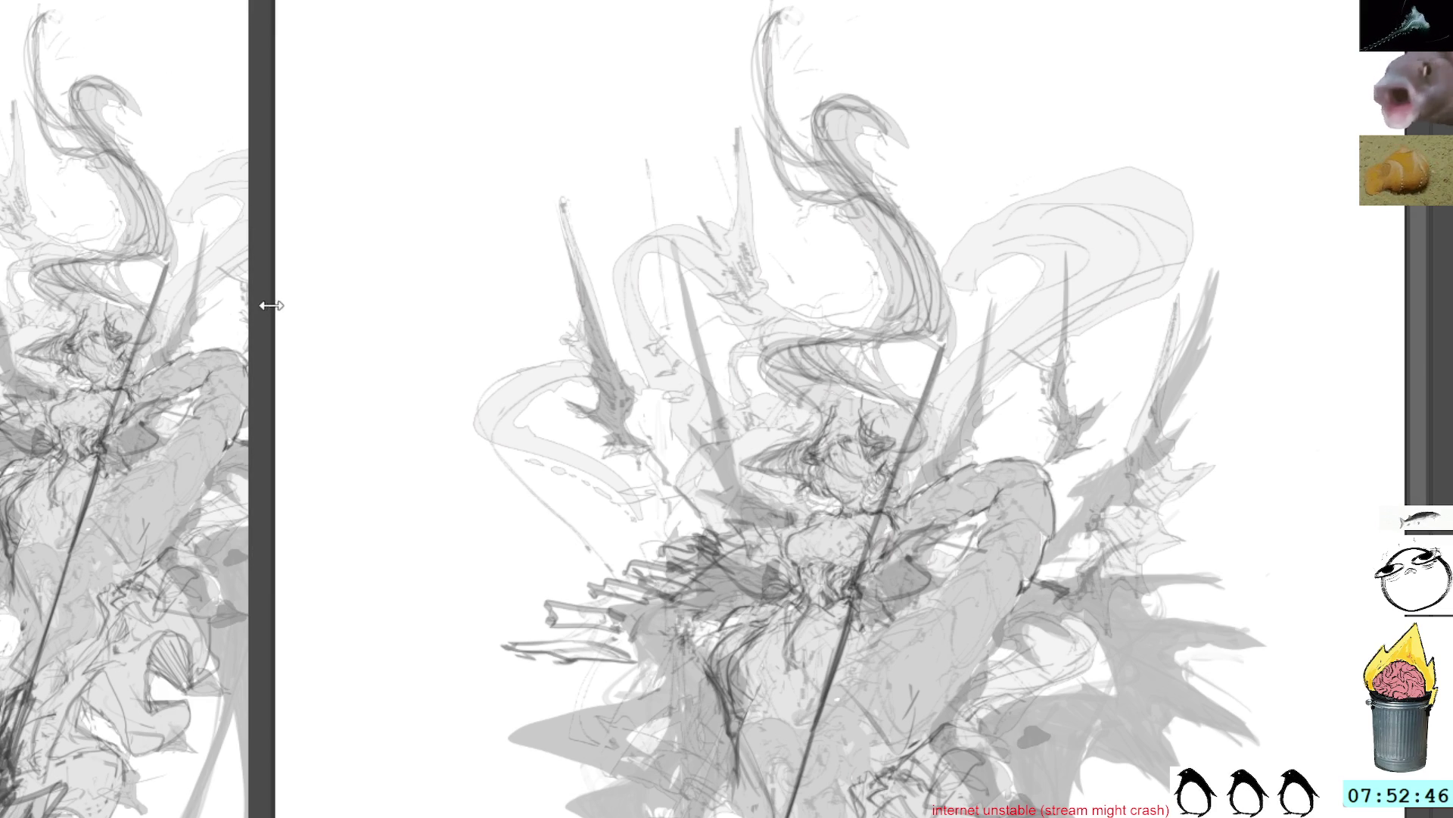
Widen the side panel, center the full figure in it, and zoom the canvas onto the upper body
left_click_drag(269, 309, 352, 311)
left_click_drag(152, 330, 222, 275)
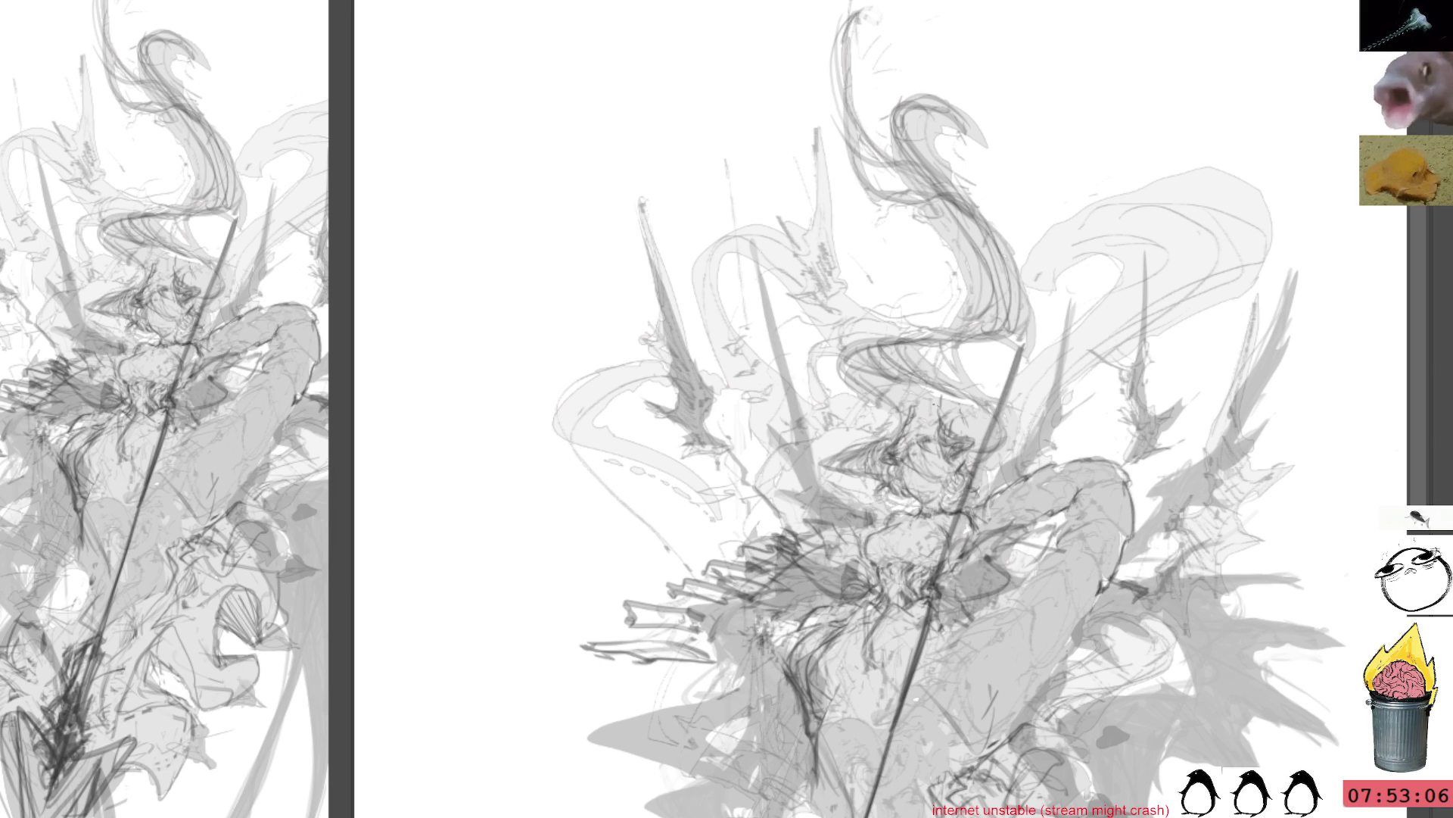
left_click(958, 415)
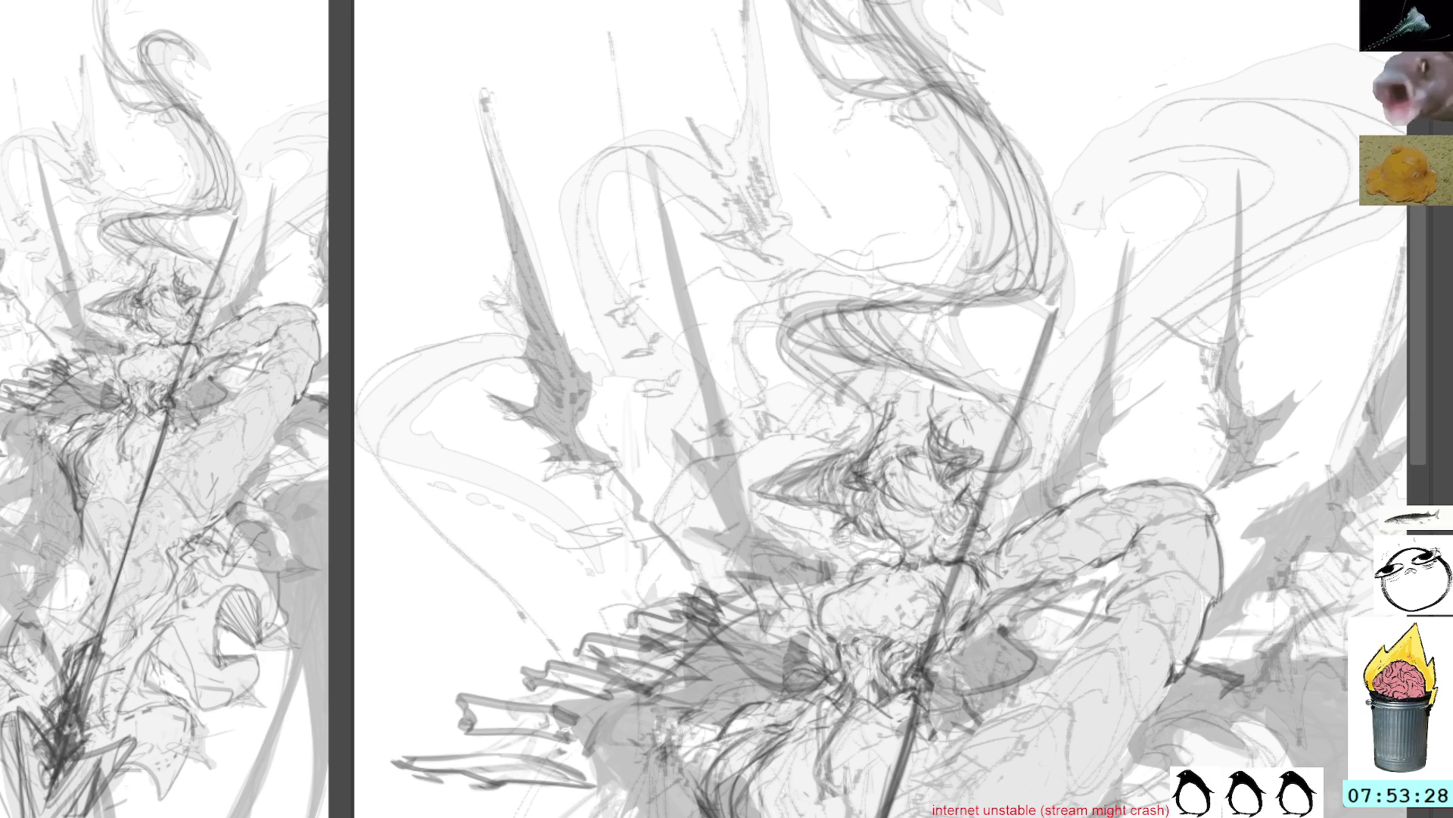
Sketch dark strokes over the waist and hip, undo the latest ones, and bring the legs into view
mouse_move(1170, 625)
left_mouse_down()
mouse_move(1107, 517)
mouse_move(1174, 494)
left_mouse_up()
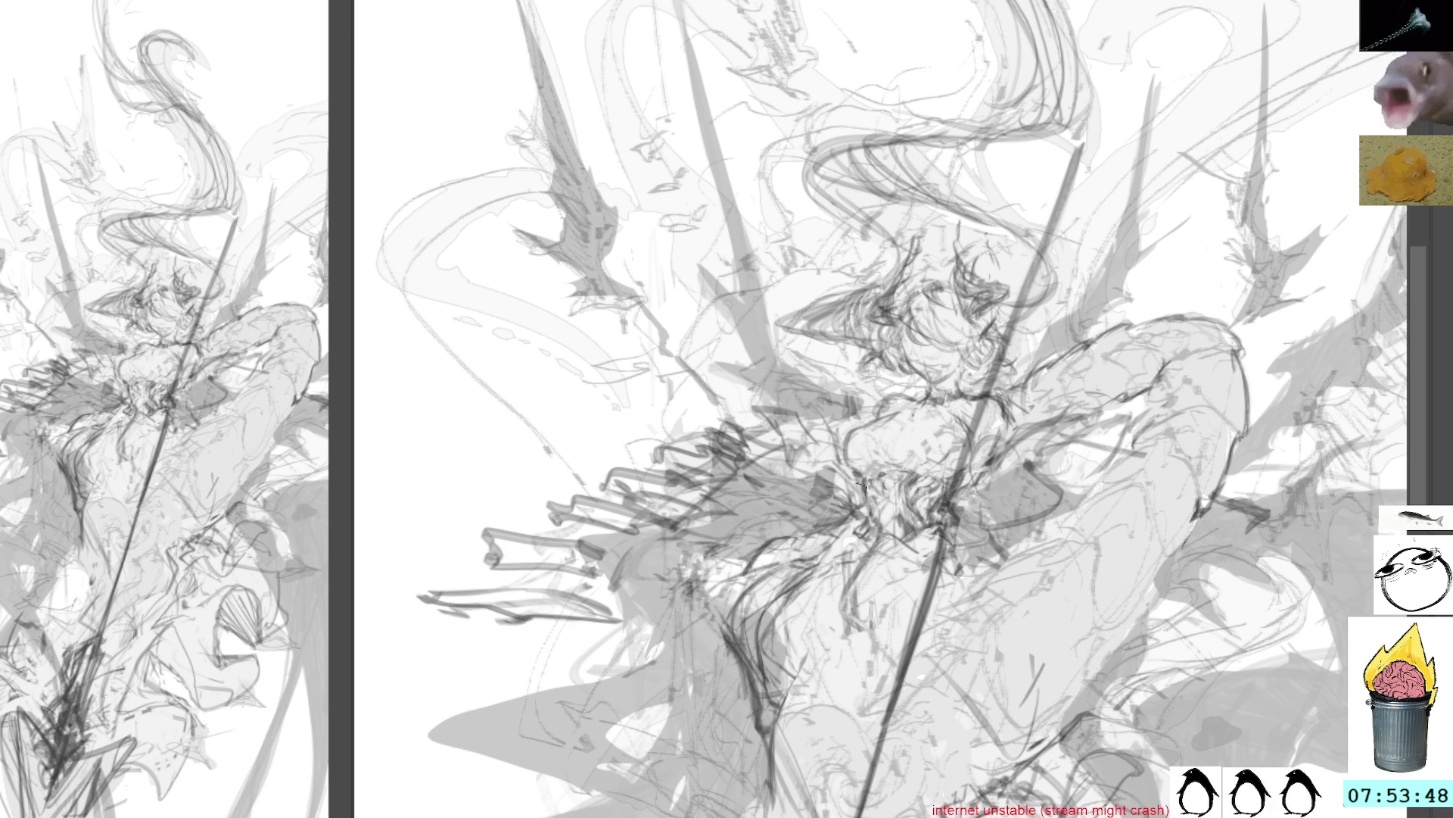
mouse_move(866, 537)
left_mouse_down()
mouse_move(803, 579)
mouse_move(791, 645)
mouse_move(780, 610)
mouse_move(802, 659)
mouse_move(855, 558)
left_mouse_up()
mouse_move(748, 645)
left_mouse_down()
mouse_move(782, 547)
mouse_move(793, 610)
left_mouse_up()
mouse_move(745, 526)
left_mouse_down()
mouse_move(810, 636)
mouse_move(749, 515)
left_mouse_up()
key("ctrl+z")
key("ctrl+z")
key("ctrl+z")
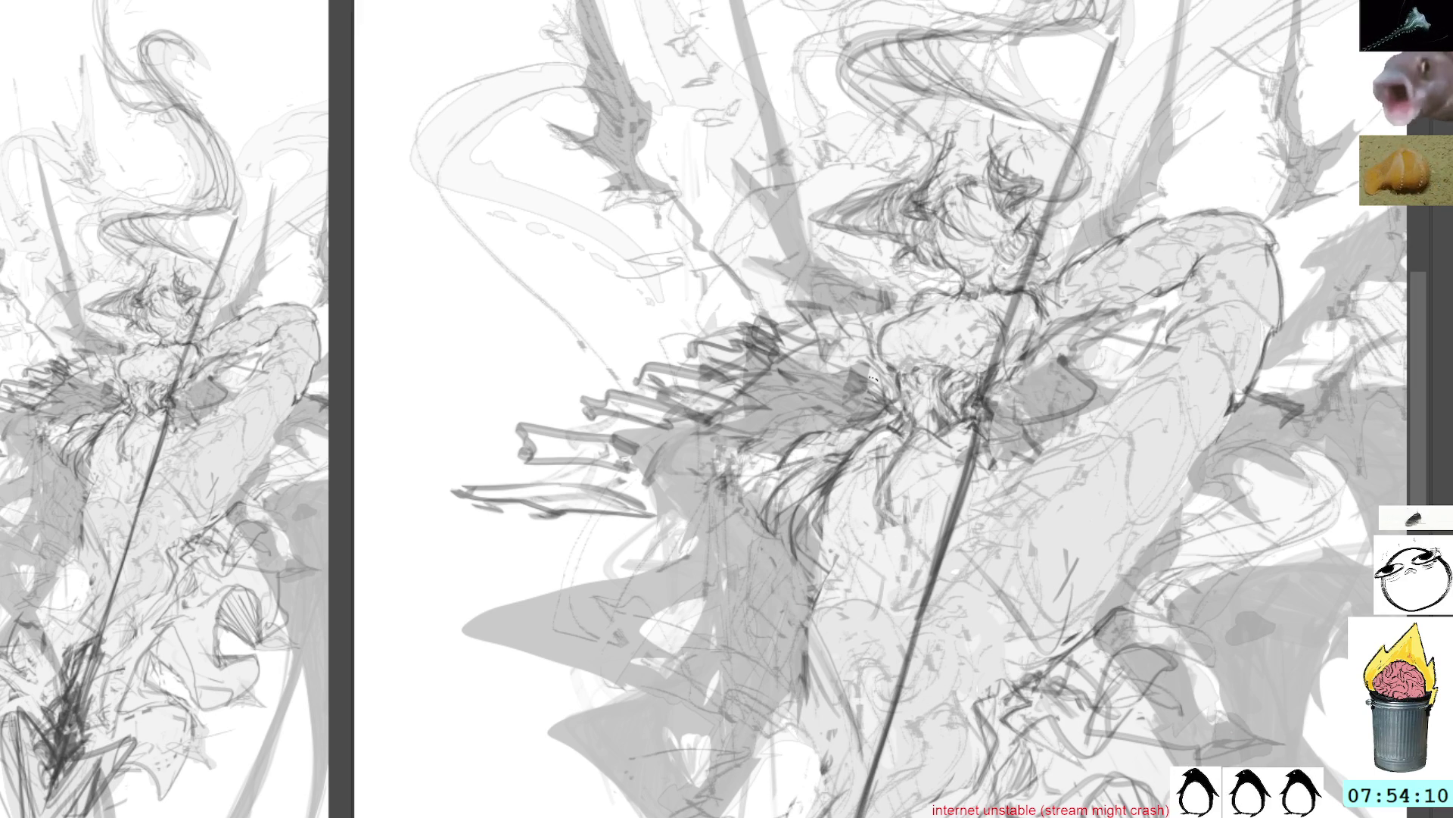
left_click_drag(907, 463, 843, 320)
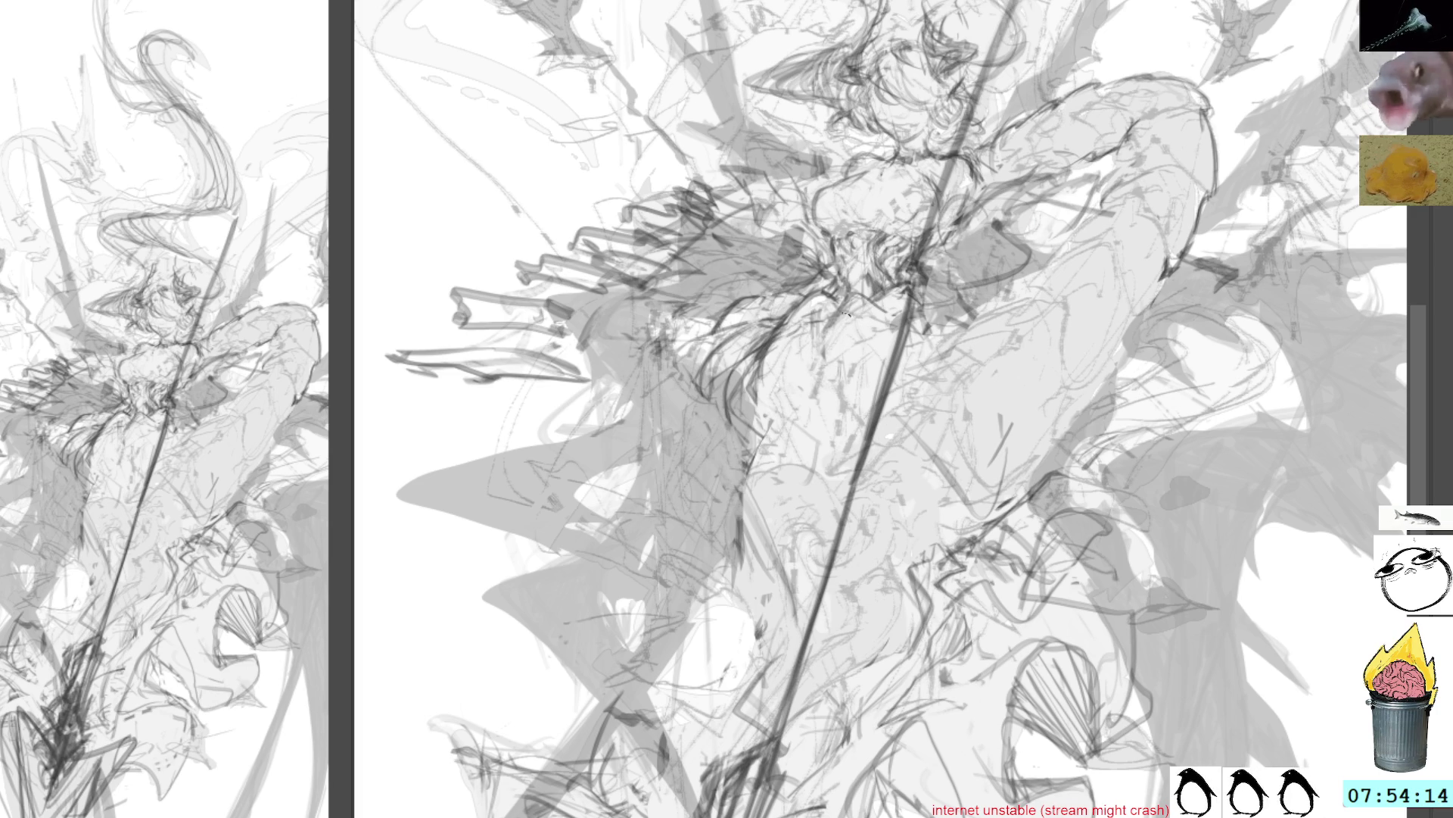
Sketch small dark strokes and light hatching over the figure's thigh
left_click_drag(802, 400, 816, 422)
left_click_drag(787, 328, 829, 430)
left_click_drag(833, 314, 826, 416)
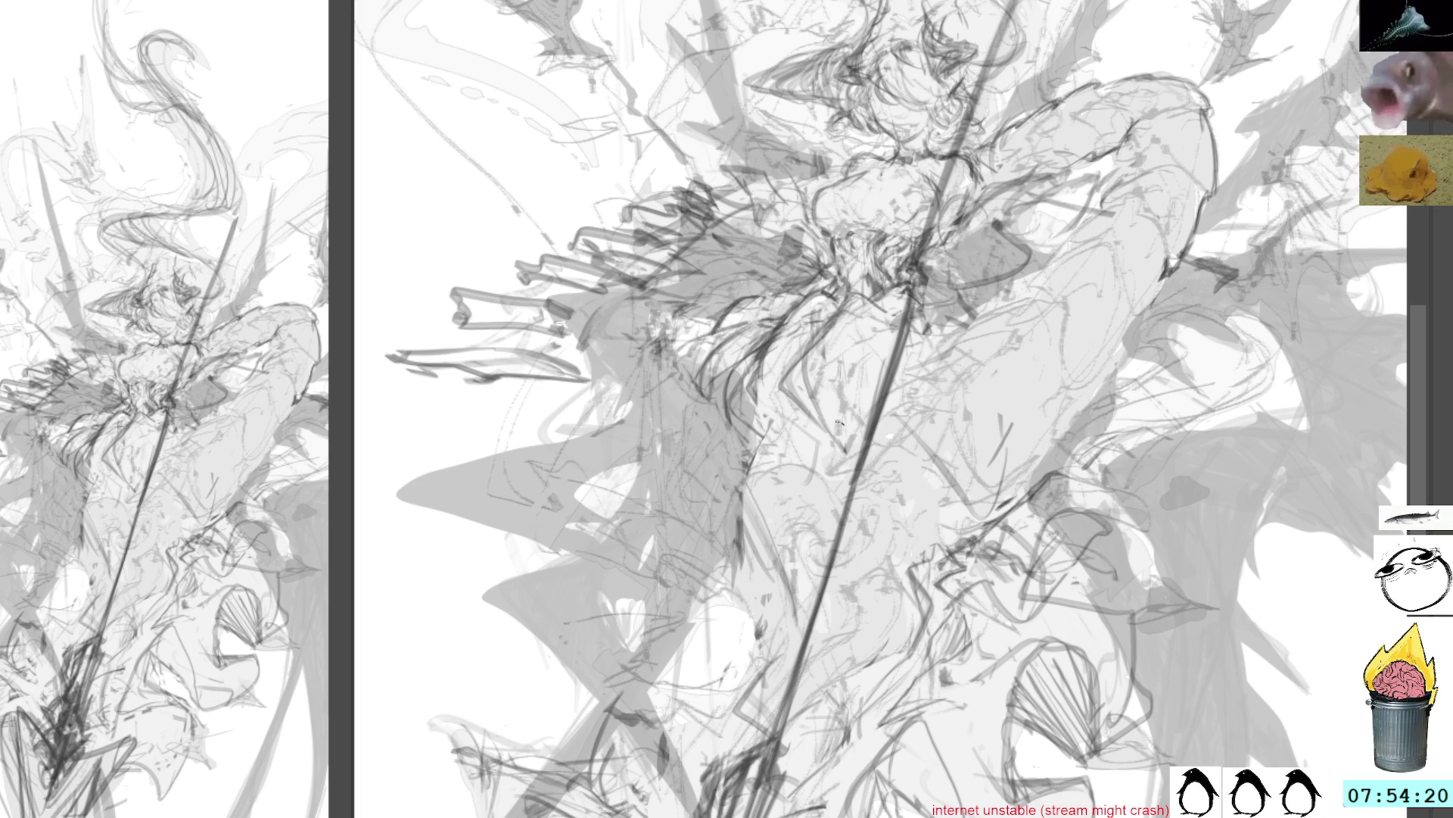
mouse_move(825, 408)
left_mouse_down()
mouse_move(852, 458)
mouse_move(845, 445)
left_mouse_up()
mouse_move(829, 397)
left_mouse_down()
mouse_move(850, 453)
mouse_move(866, 452)
left_mouse_up()
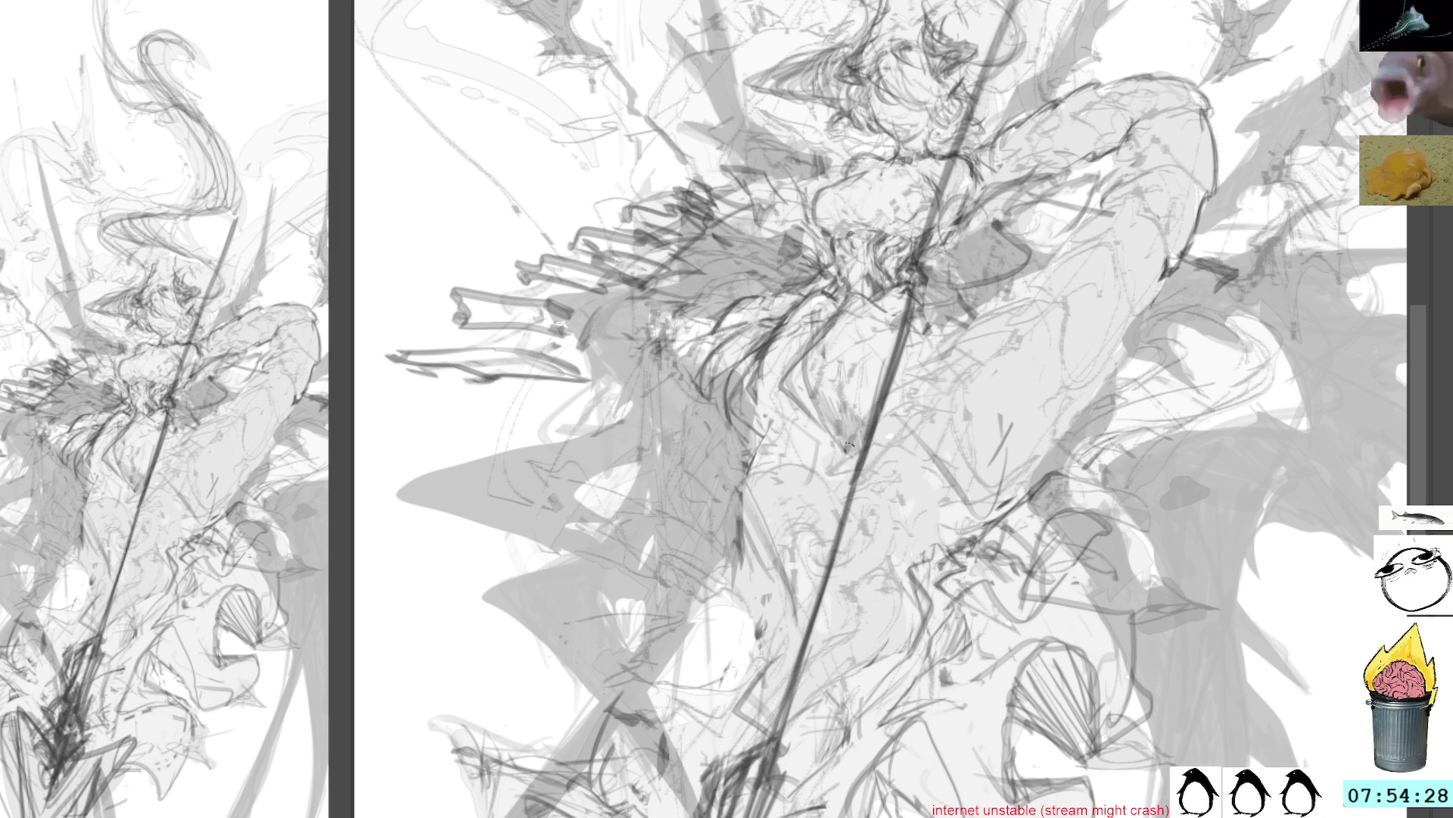
mouse_move(801, 427)
left_mouse_down()
mouse_move(757, 459)
mouse_move(781, 430)
left_mouse_up()
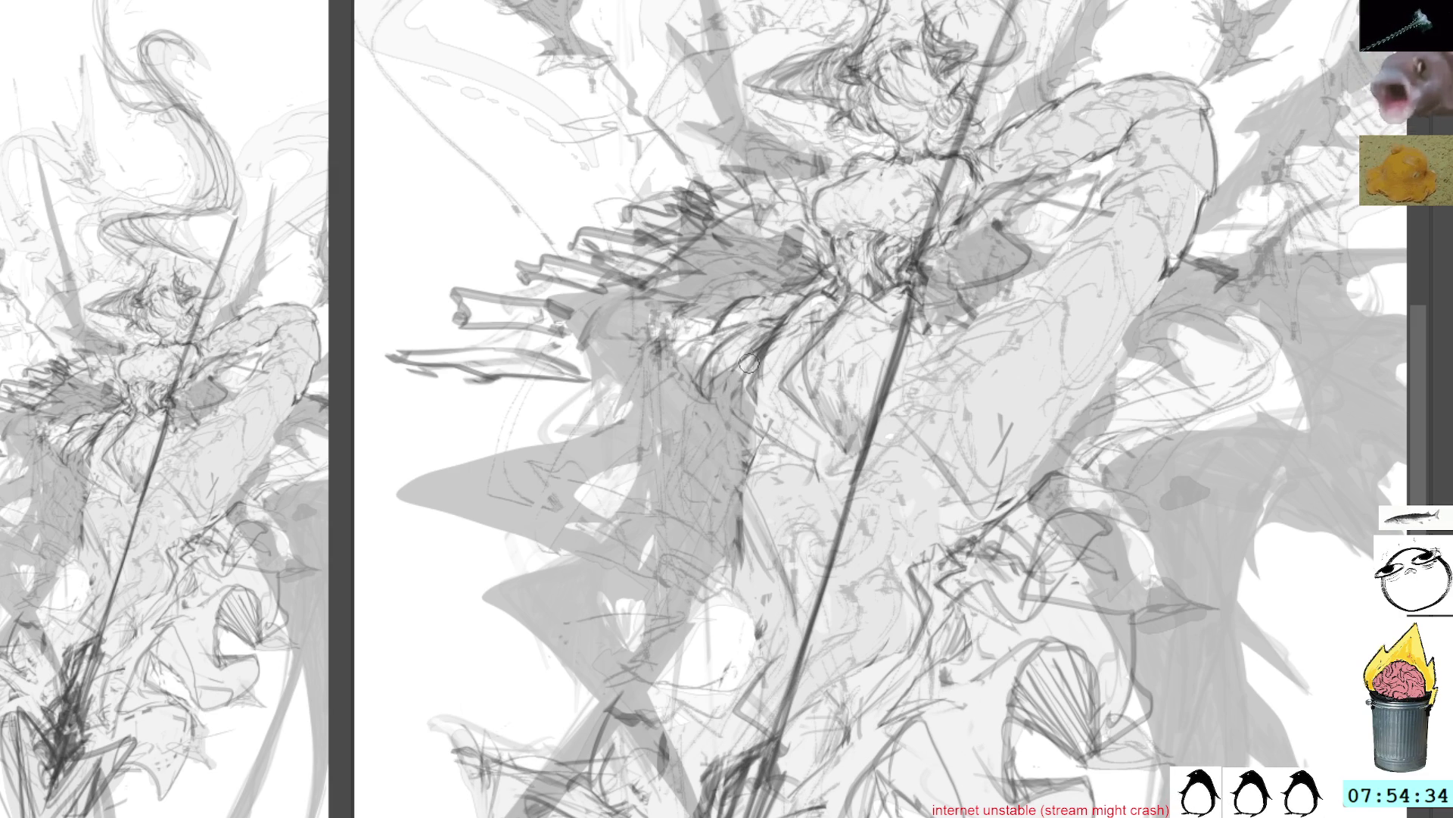
left_click_drag(780, 436, 749, 394)
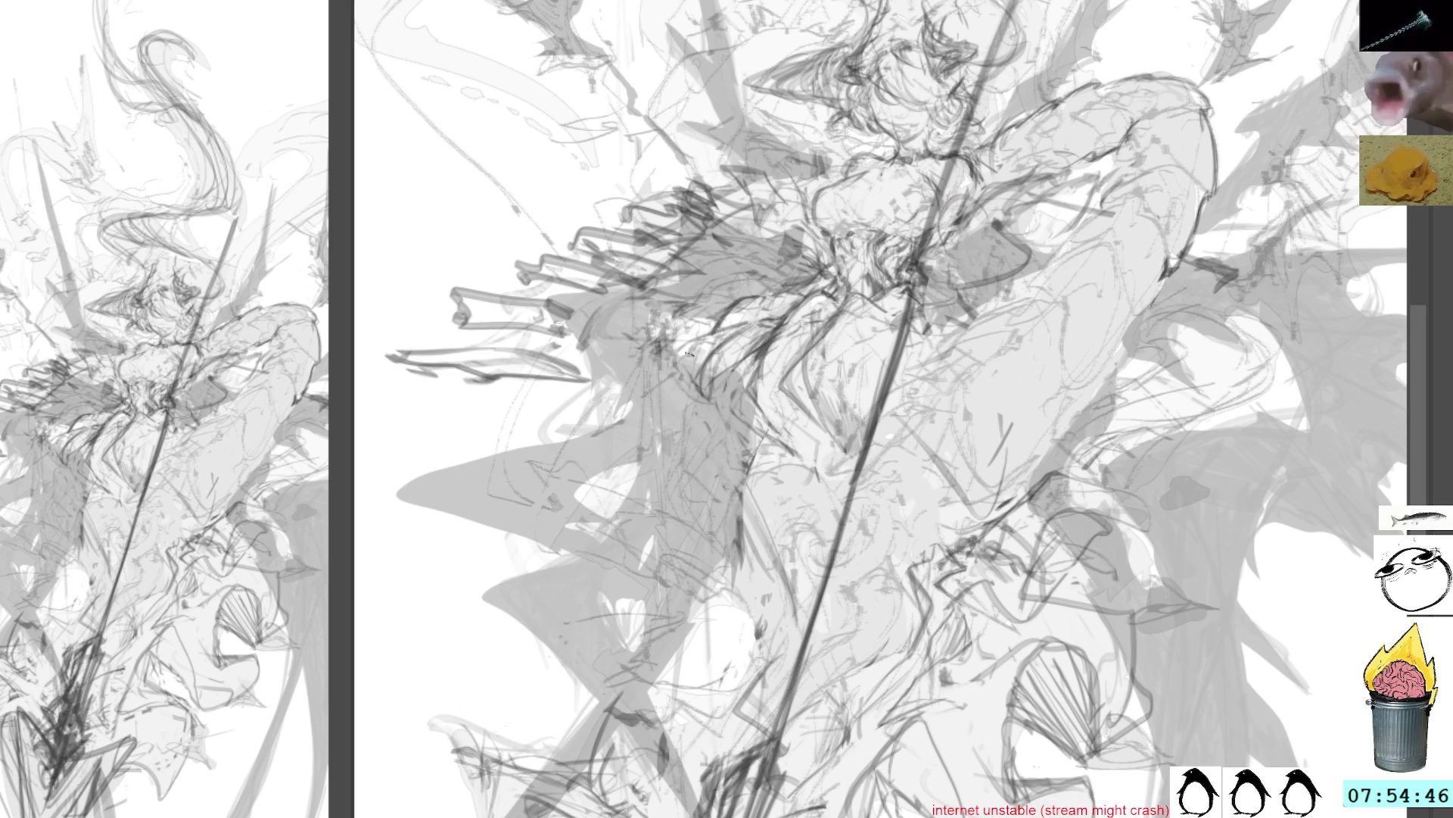
Draw lines down the leg beside the spear, then tilt the view counter-clockwise
mouse_move(665, 315)
left_mouse_down()
mouse_move(688, 377)
mouse_move(726, 388)
mouse_move(722, 366)
mouse_move(746, 397)
mouse_move(743, 492)
left_mouse_up()
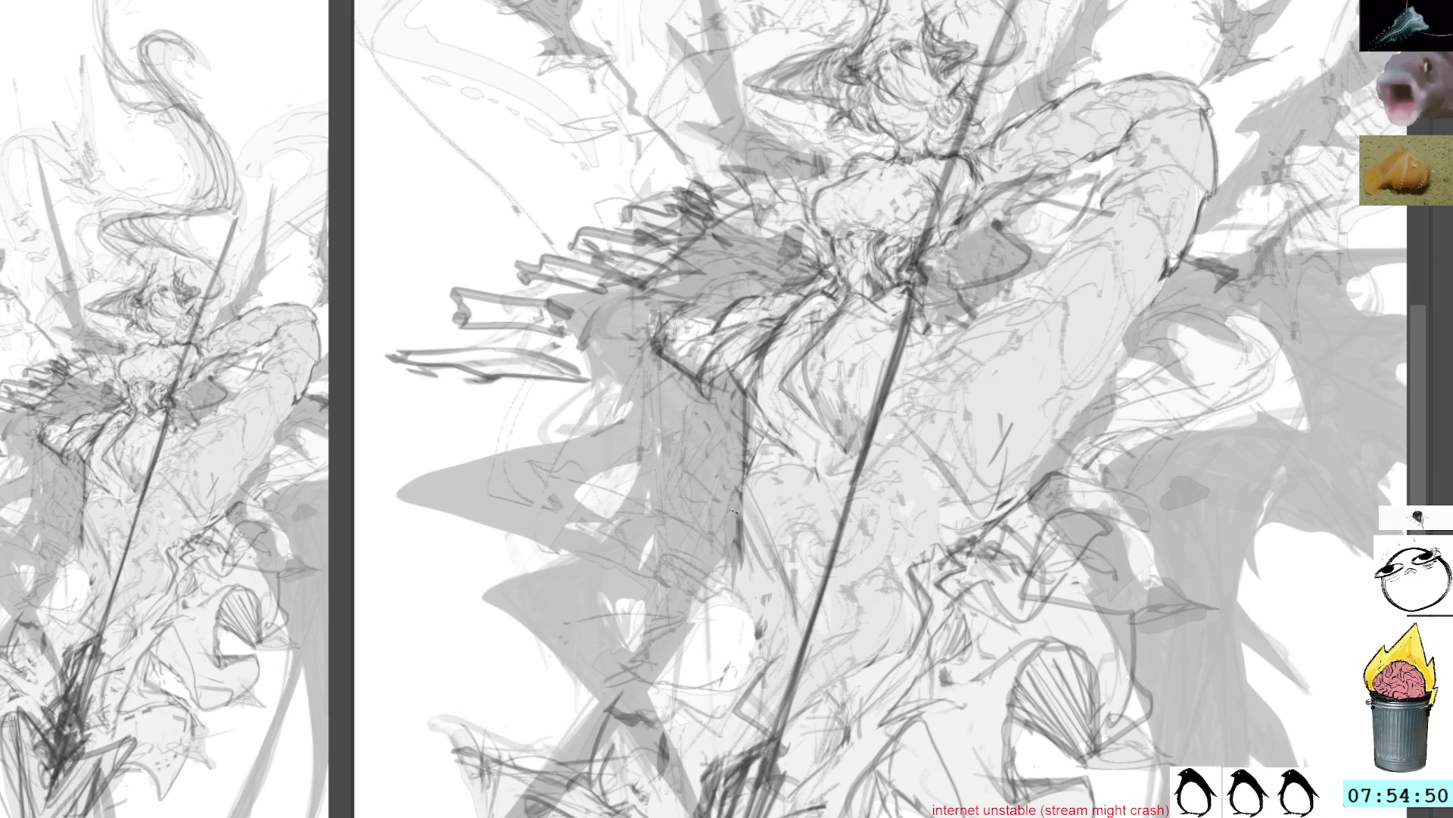
left_click_drag(678, 356, 738, 477)
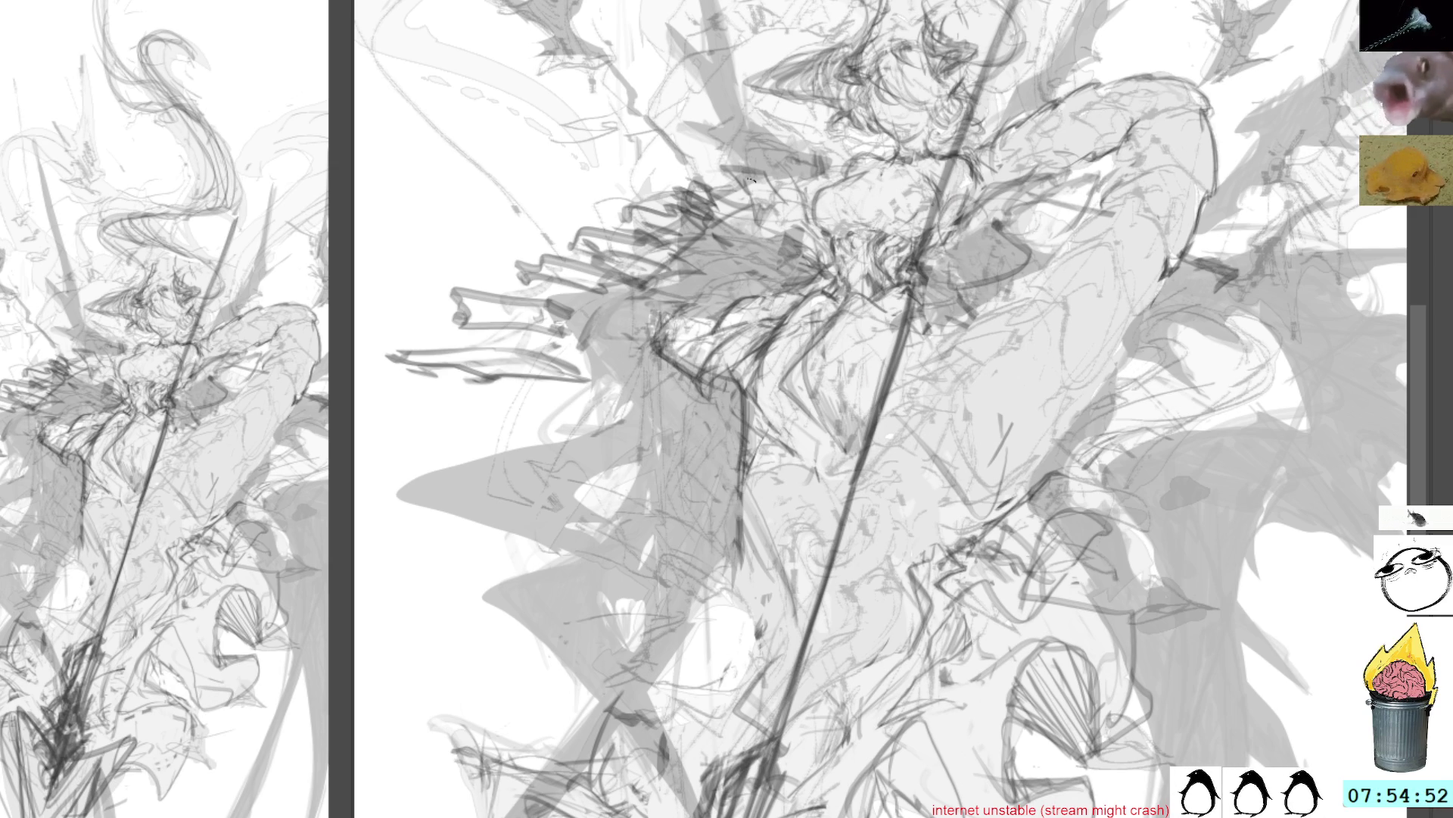
left_click_drag(1148, 409, 1046, 394)
mouse_move(945, 323)
left_mouse_down()
mouse_move(1086, 271)
mouse_move(799, 256)
left_mouse_up()
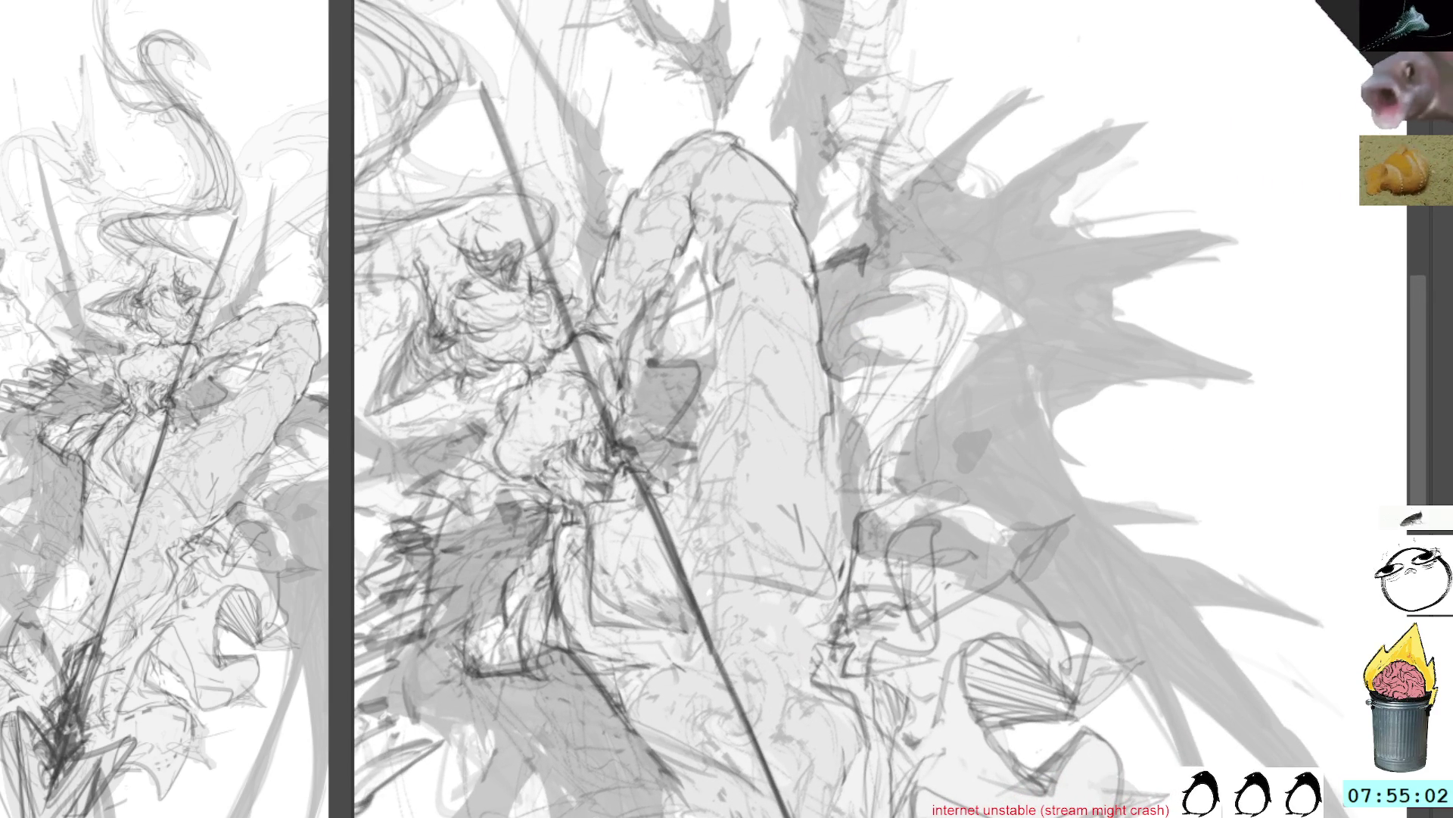
Restore the swirling strokes around the lower body, comparing them toggled off and on
key("ctrl+z")
key("ctrl+z")
key("ctrl+shift+z")
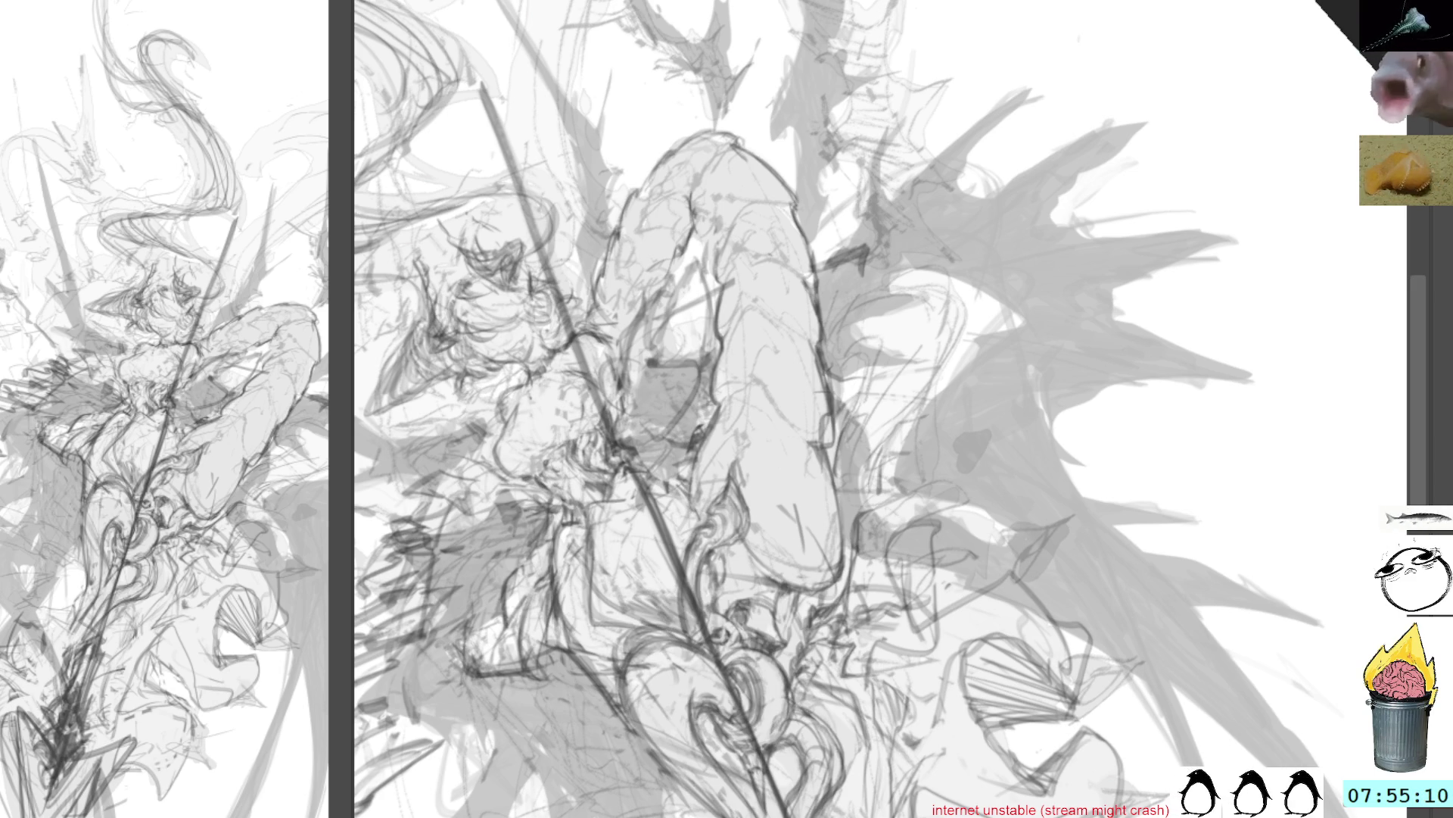
mouse_move(1054, 555)
left_mouse_down()
mouse_move(1098, 421)
mouse_move(1103, 301)
left_mouse_up()
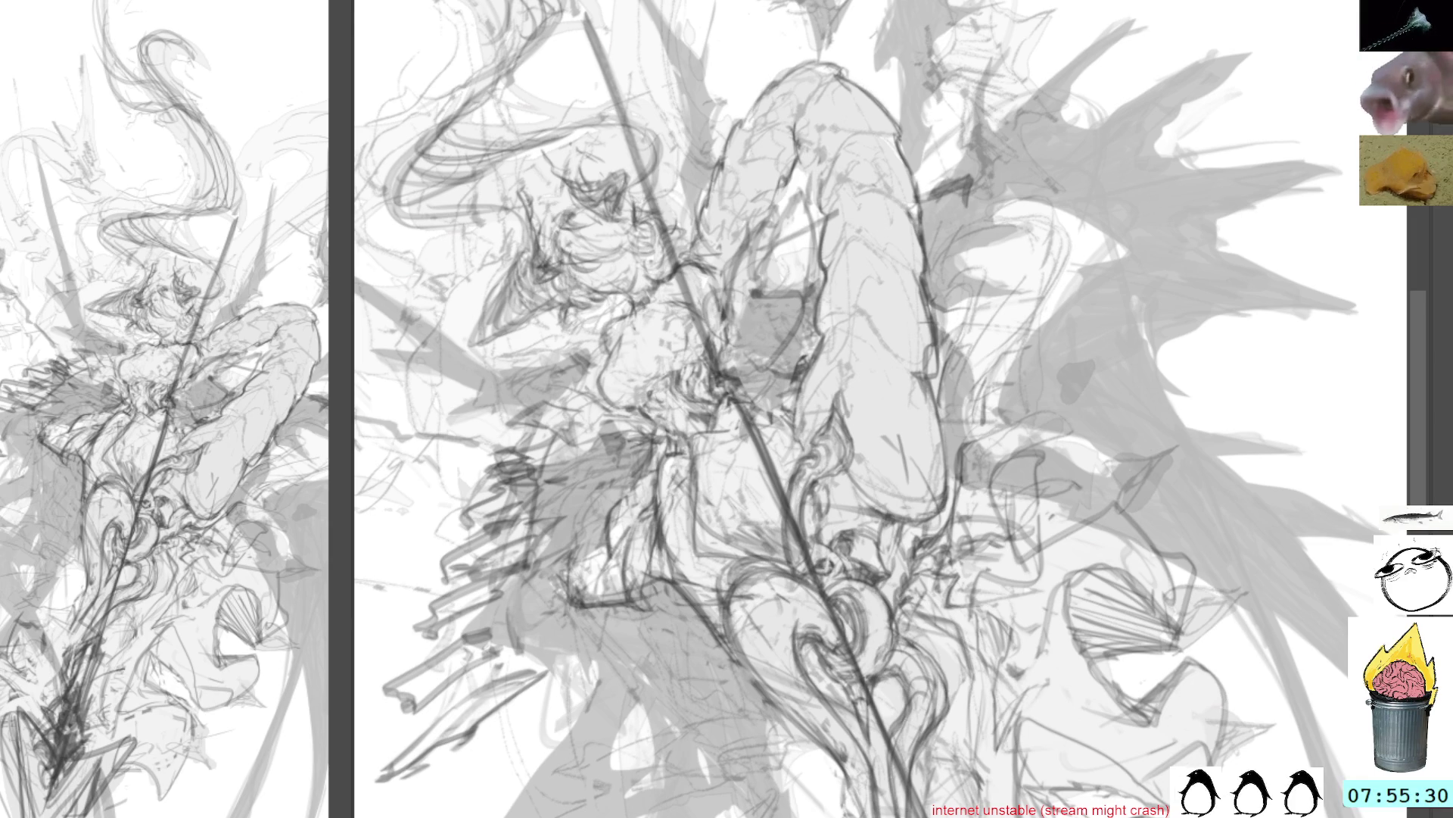
Add a long line and several dark strokes on the lower drapery, then pan up to the head
scroll(837, 384, "down", 3)
mouse_move(780, 326)
left_mouse_down()
mouse_move(838, 384)
mouse_move(928, 316)
left_mouse_up()
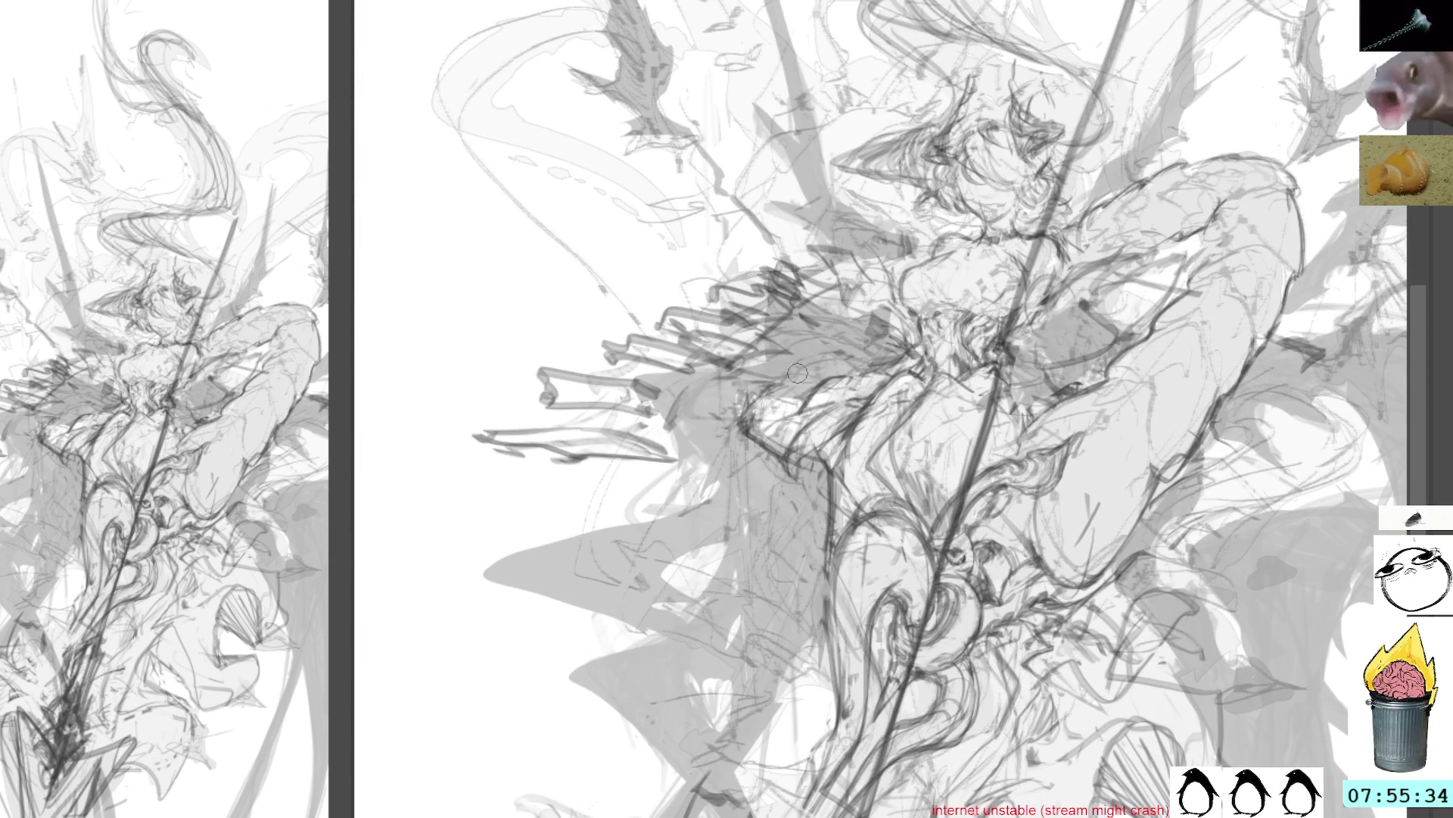
left_click_drag(874, 509, 817, 267)
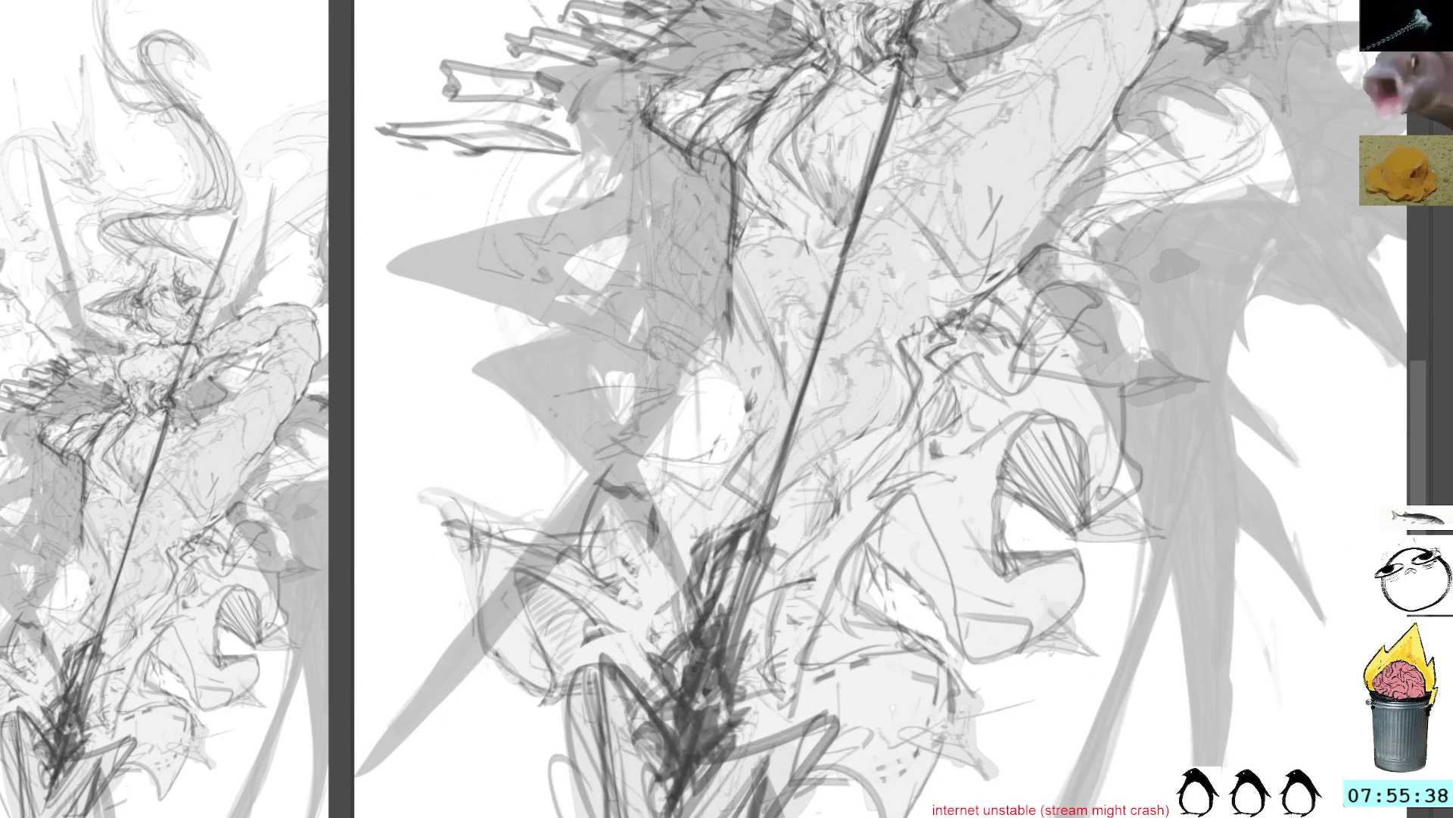
left_click_drag(751, 63, 798, 184)
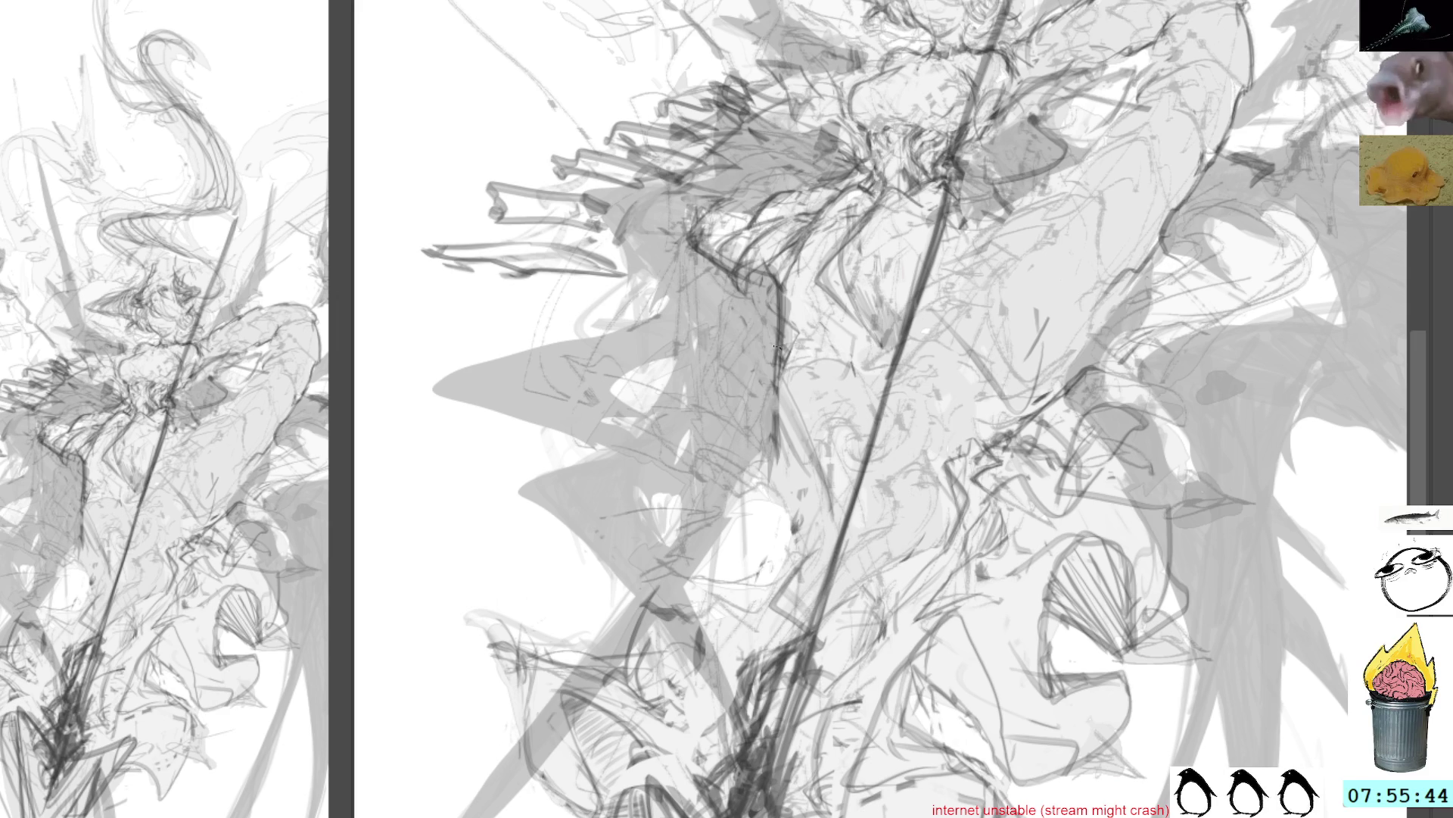
left_click_drag(787, 383, 824, 528)
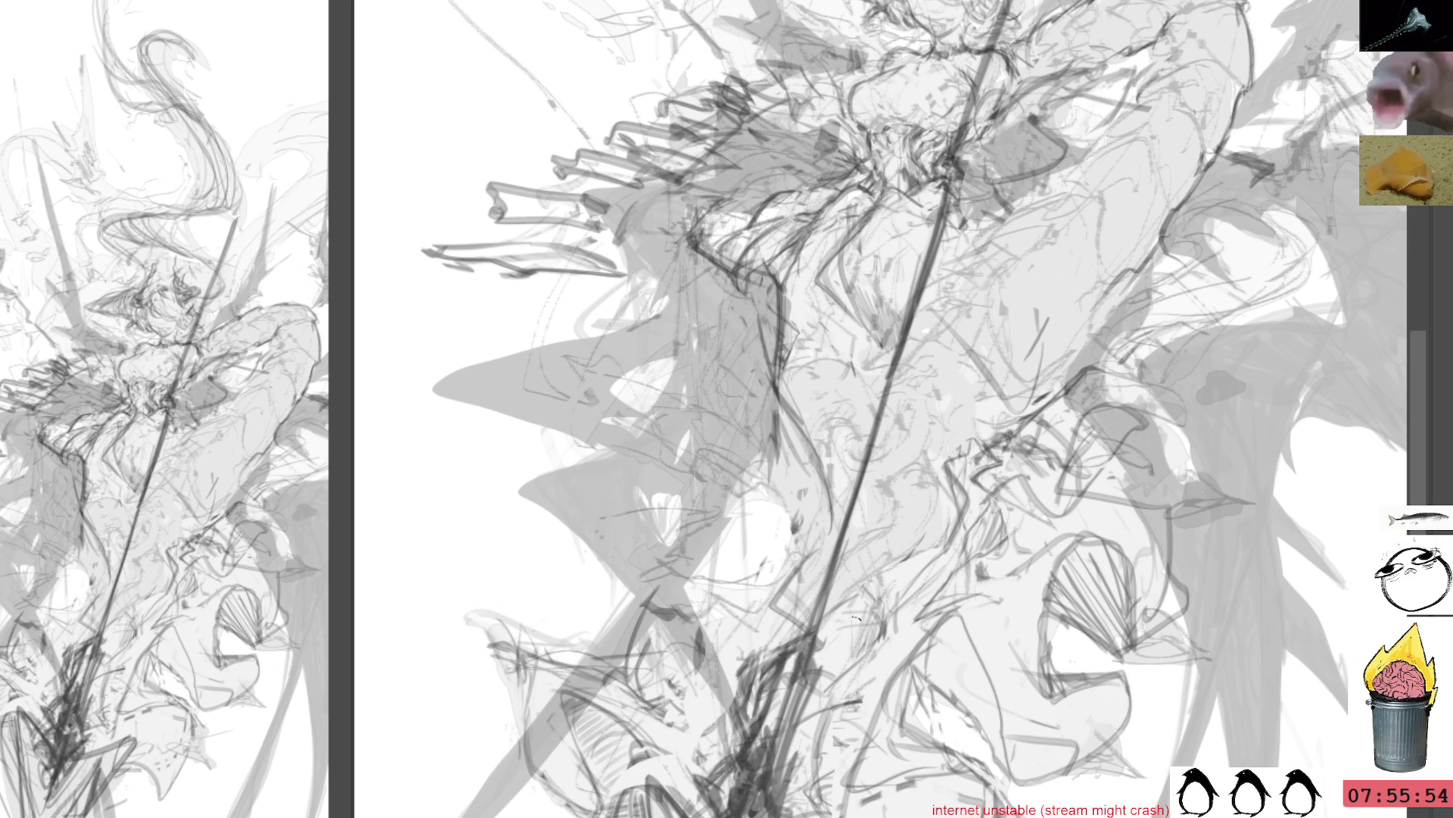
left_click_drag(787, 452, 768, 548)
mouse_move(817, 474)
left_mouse_down()
mouse_move(813, 540)
mouse_move(773, 601)
left_mouse_up()
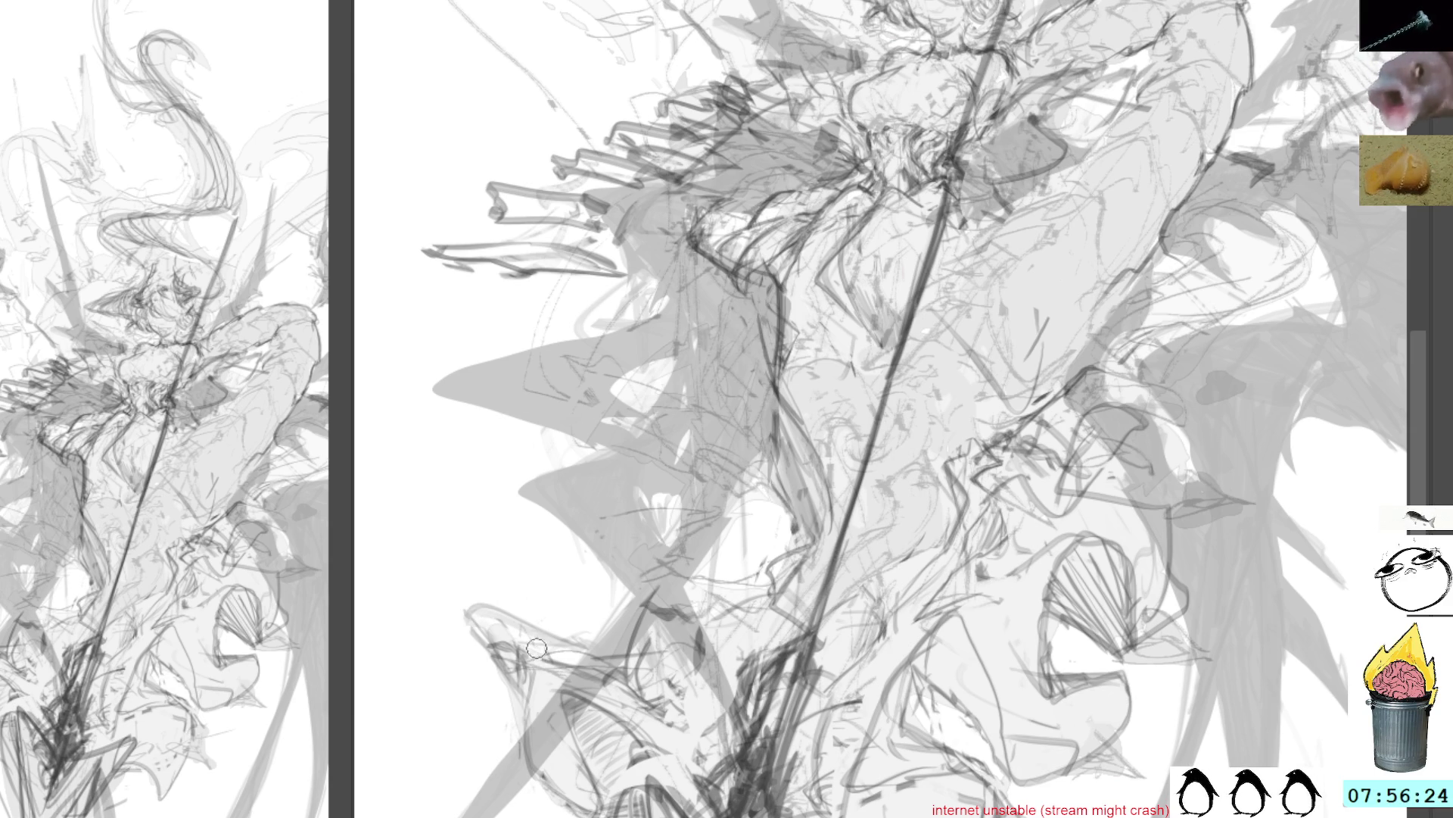
mouse_move(1155, 40)
left_mouse_down()
mouse_move(1121, 329)
mouse_move(1170, 366)
left_mouse_up()
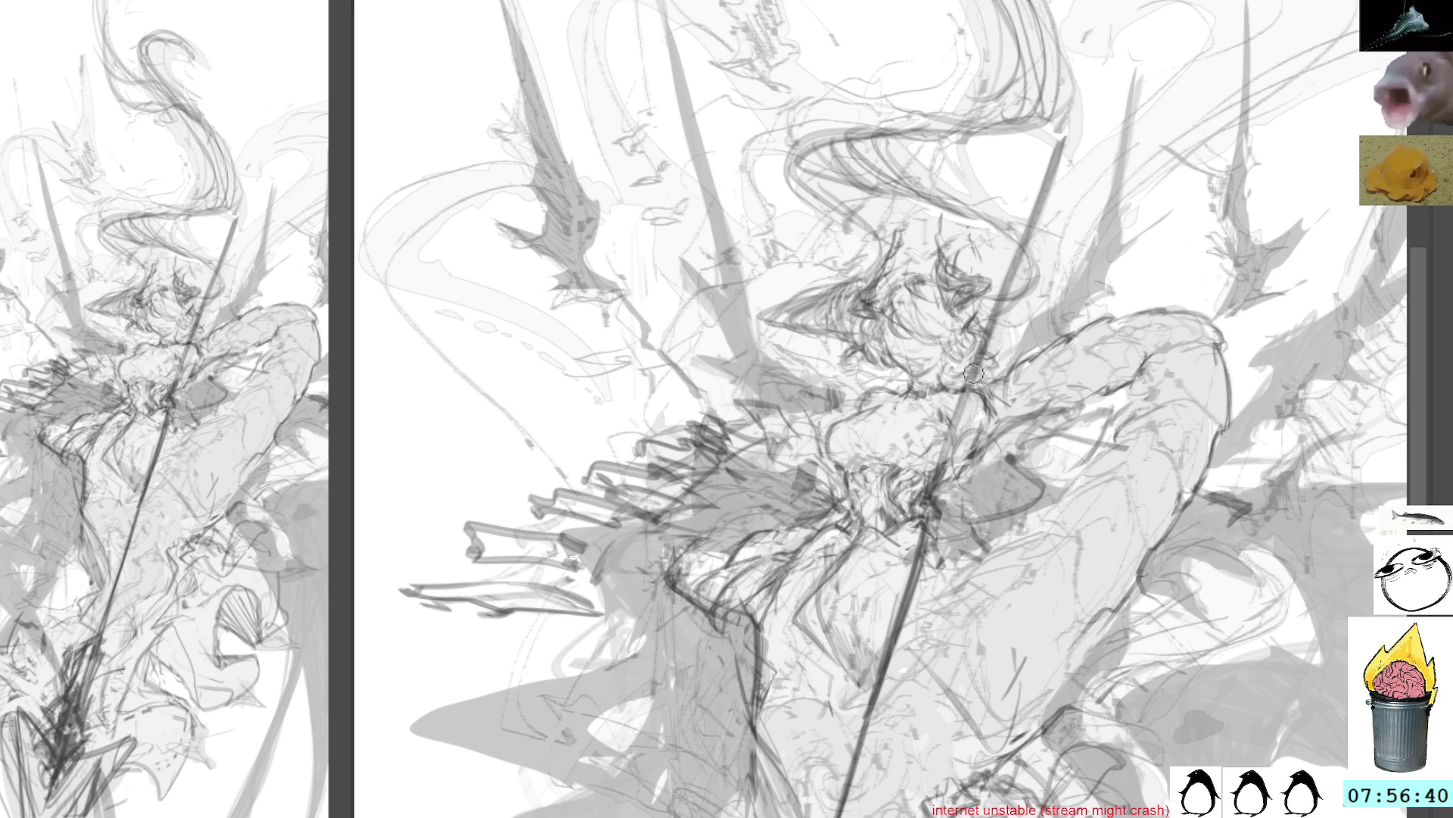
Retrace the spear line across the chest and add dark strokes beside it at chest and hip
left_click_drag(963, 401, 947, 483)
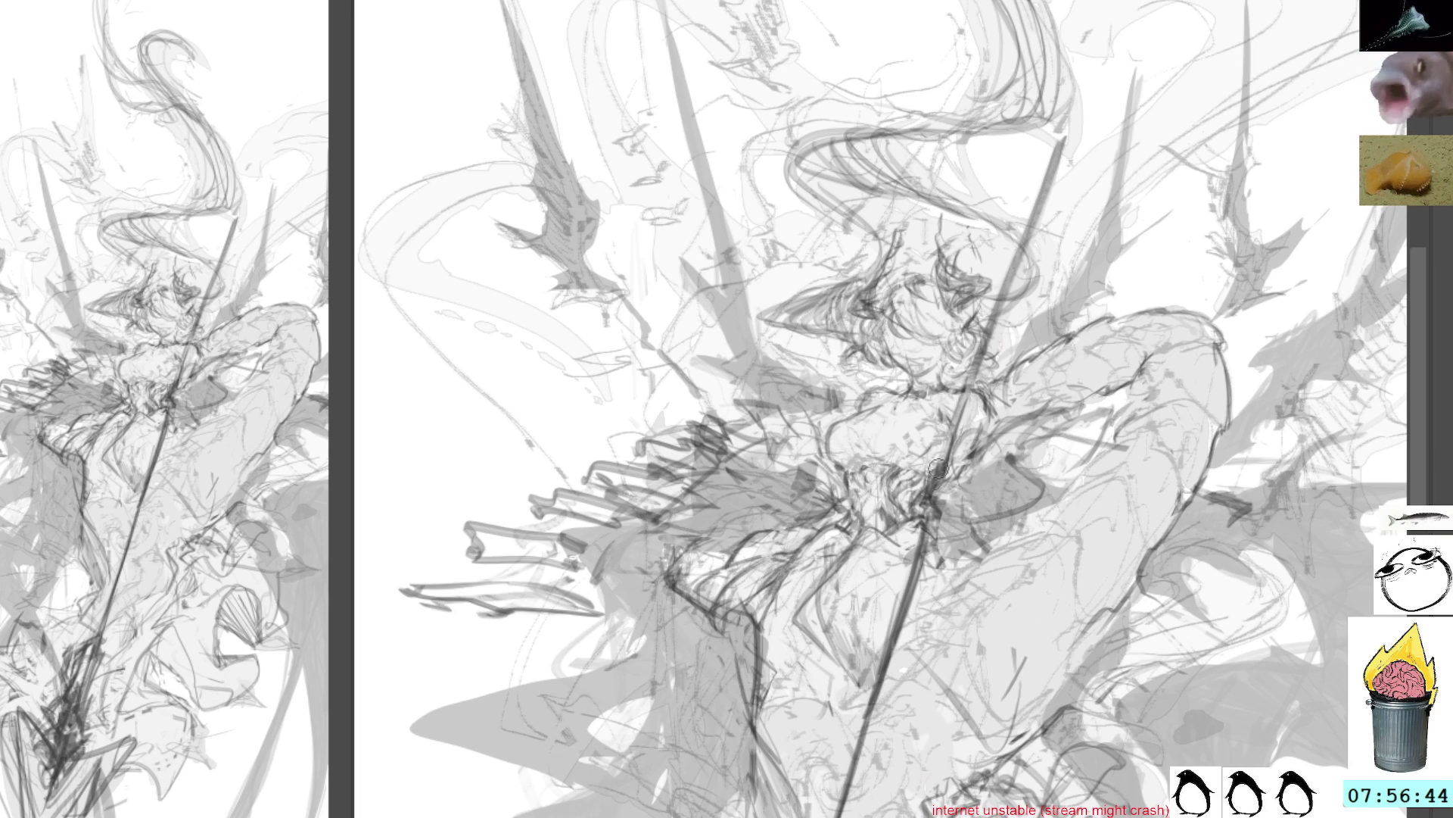
left_click_drag(981, 337, 945, 484)
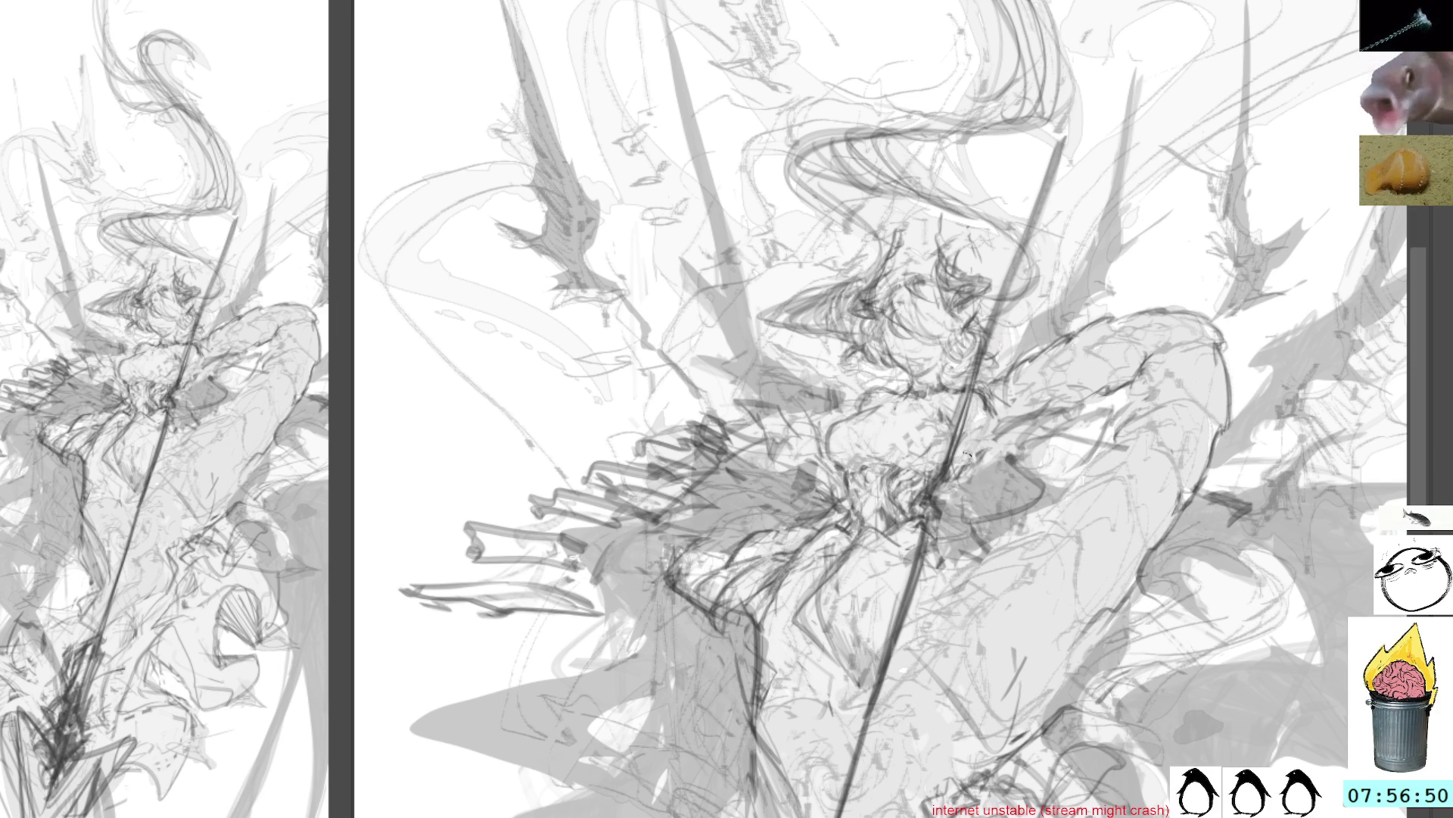
mouse_move(999, 415)
left_mouse_down()
mouse_move(965, 466)
mouse_move(1014, 463)
left_mouse_up()
left_click_drag(987, 411, 1005, 469)
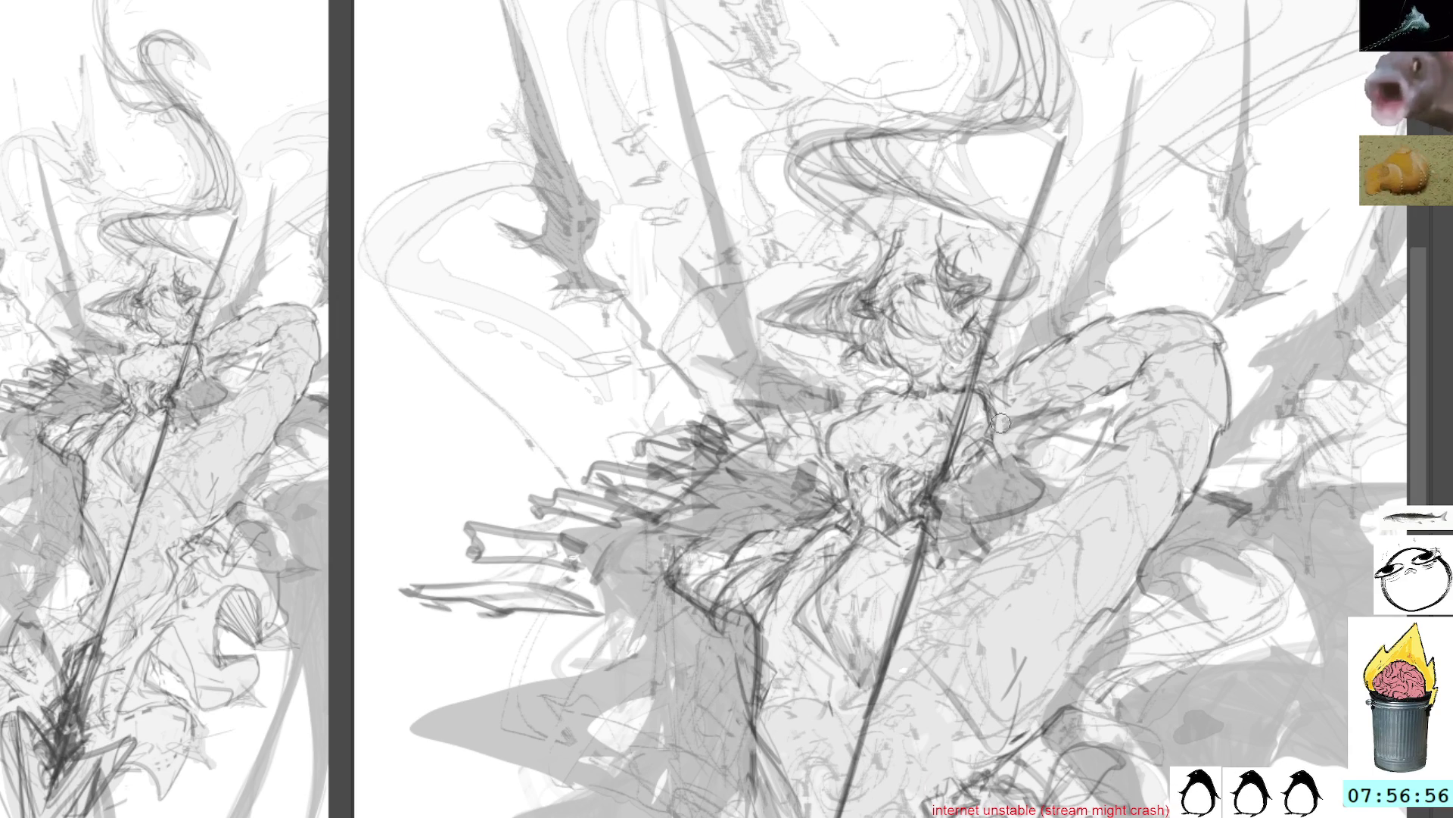
mouse_move(998, 446)
left_mouse_down()
mouse_move(1021, 505)
mouse_move(975, 529)
mouse_move(947, 518)
left_mouse_up()
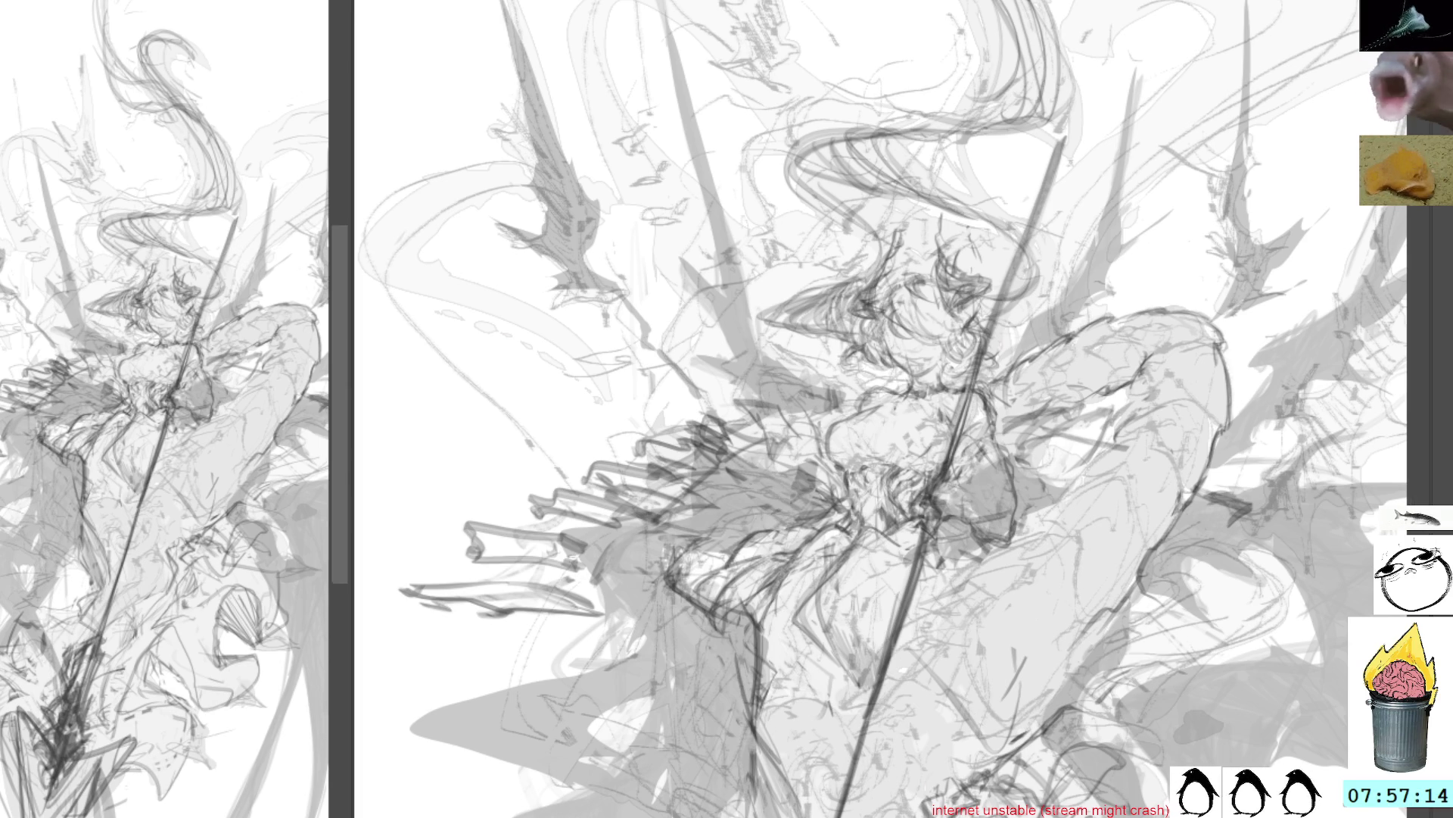
Zoom the navigator out to the whole canvas and zoom the main torso view slightly
left_click(185, 198)
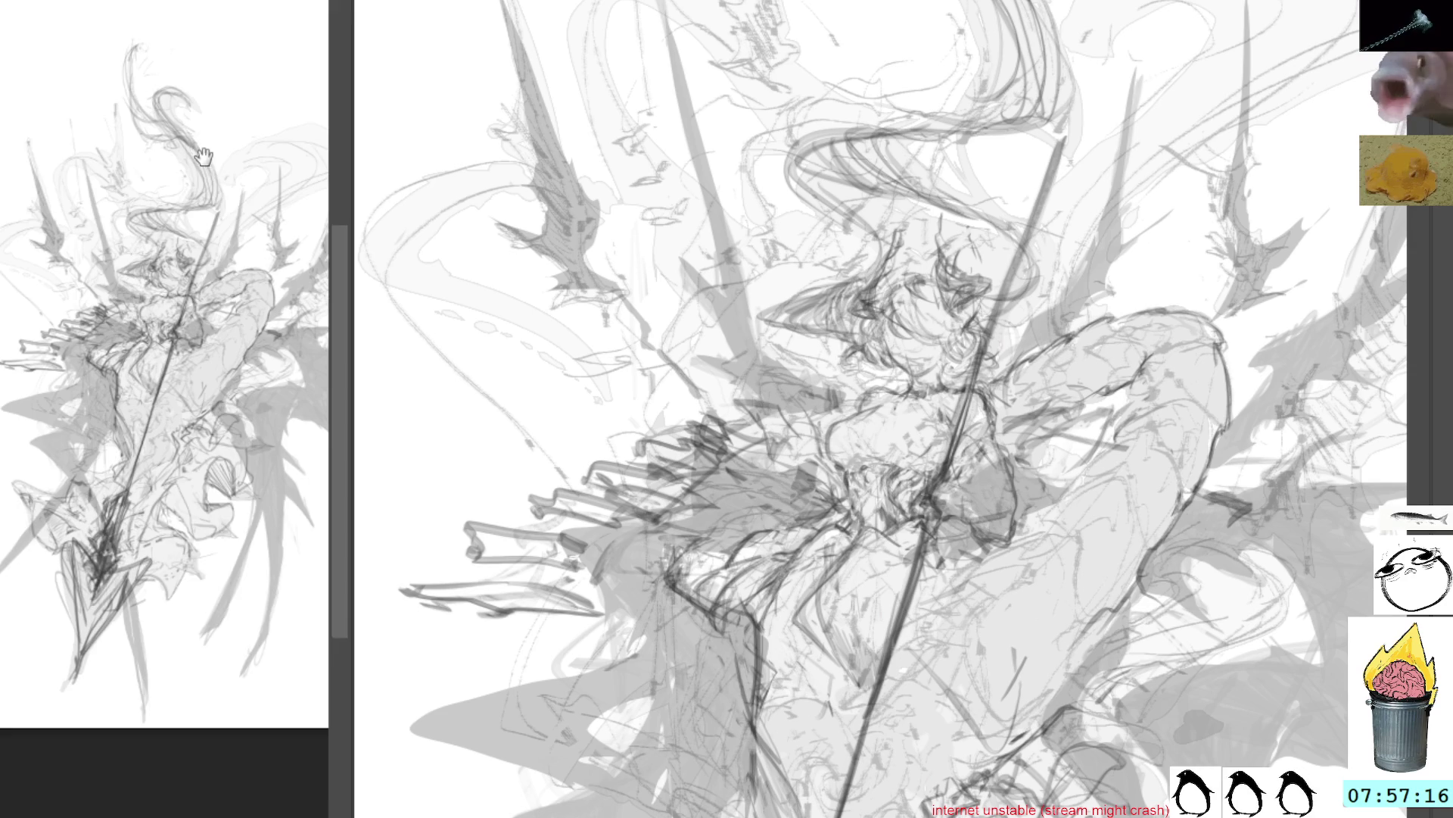
left_click(202, 156)
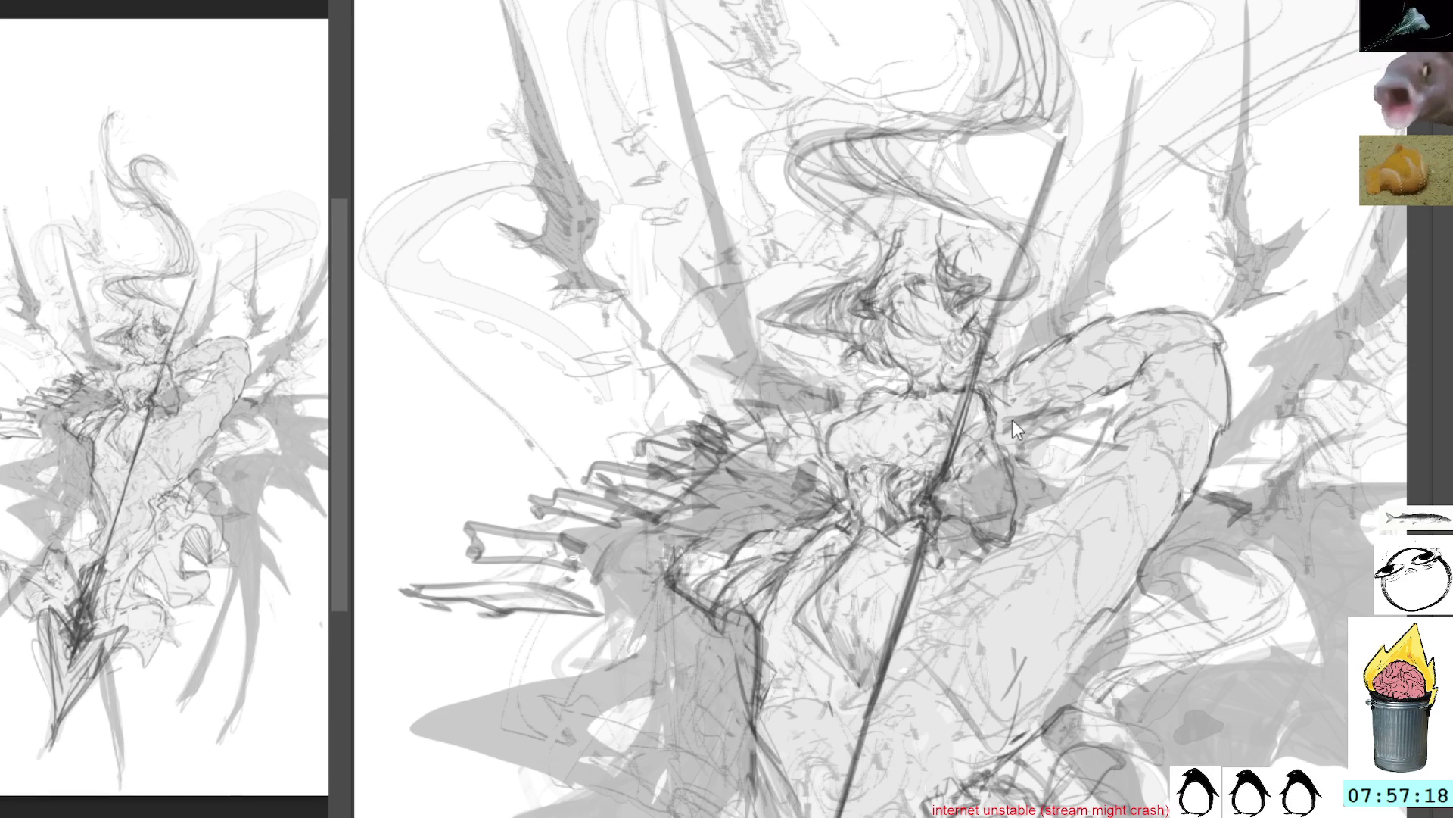
scroll(984, 430, "up", 2)
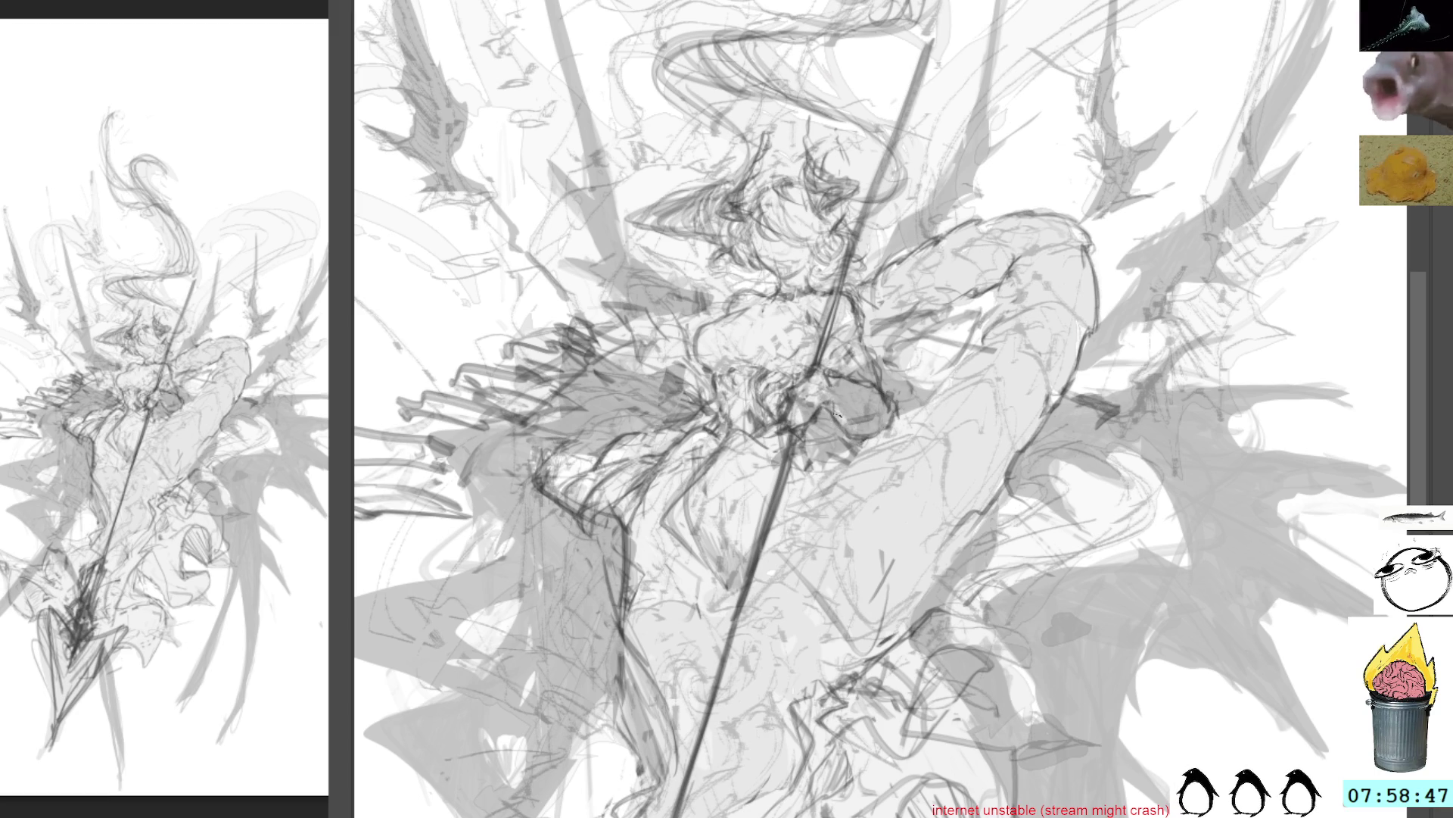
Add darker shading around the hip and sketch detail into the face and eye
mouse_move(833, 408)
left_mouse_down()
mouse_move(875, 429)
mouse_move(856, 420)
left_mouse_up()
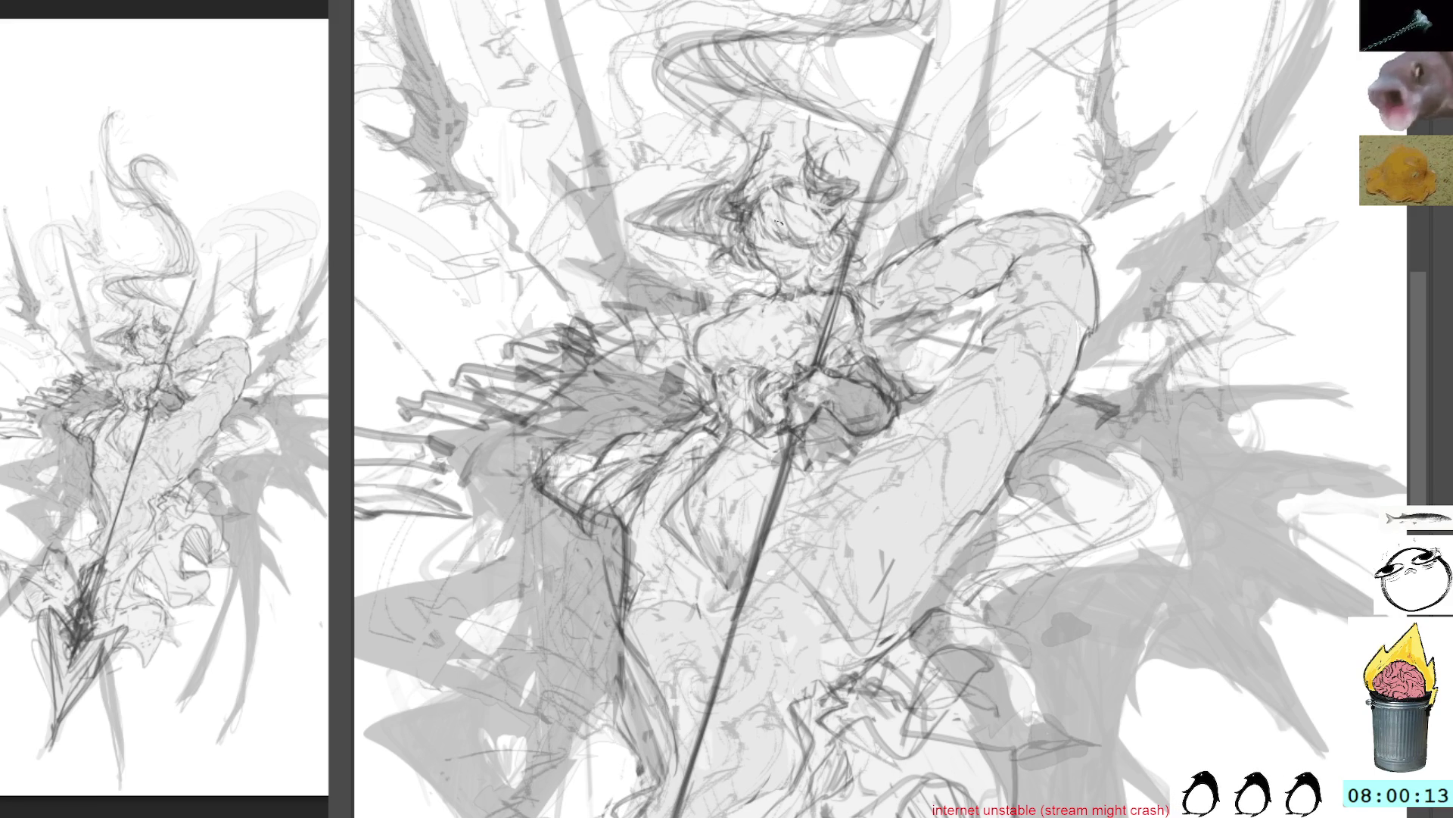
left_click_drag(733, 259, 753, 270)
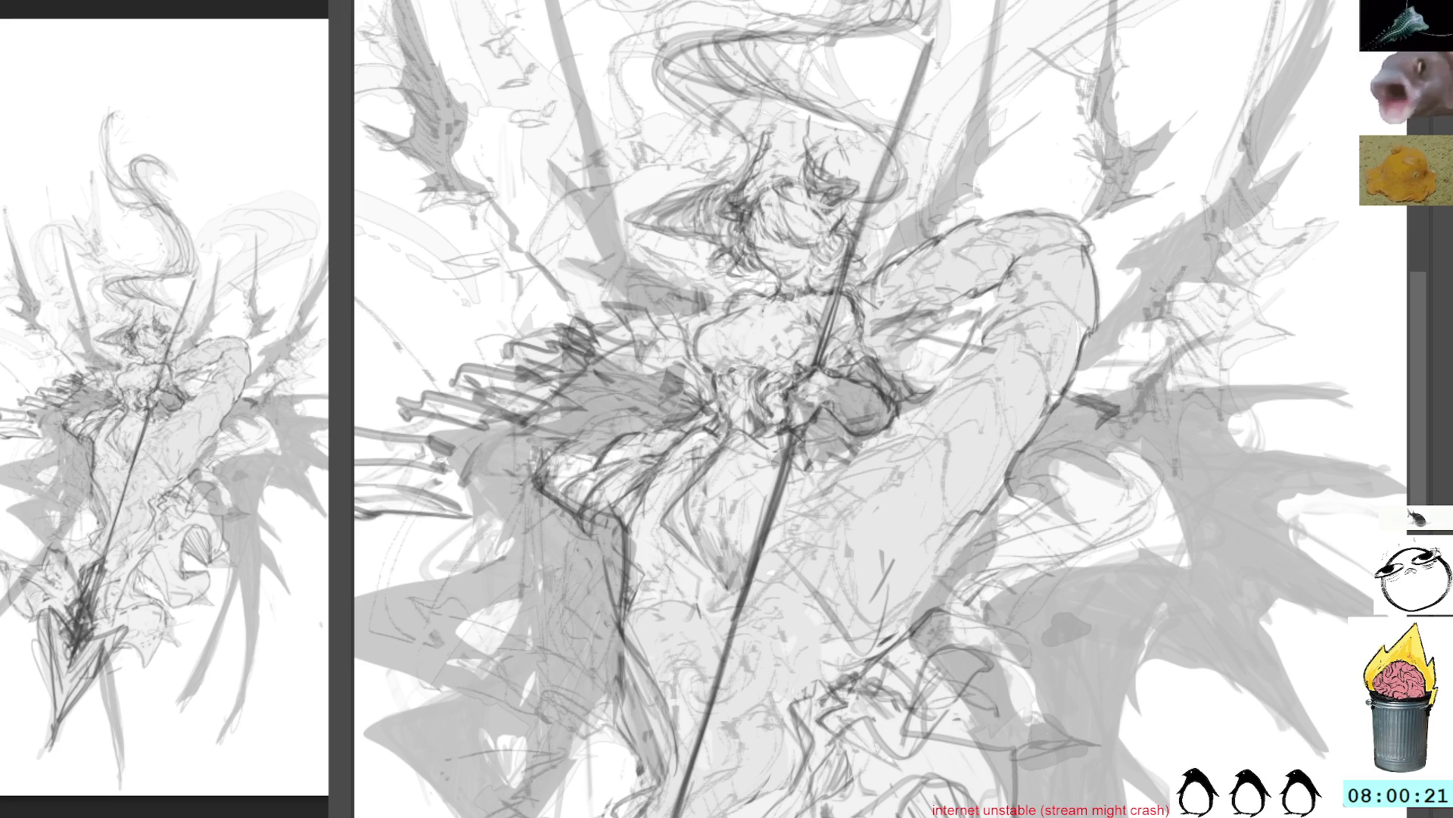
Mirror the view horizontally, add thin dark strokes across the waist, and deselect the right hand
key("h")
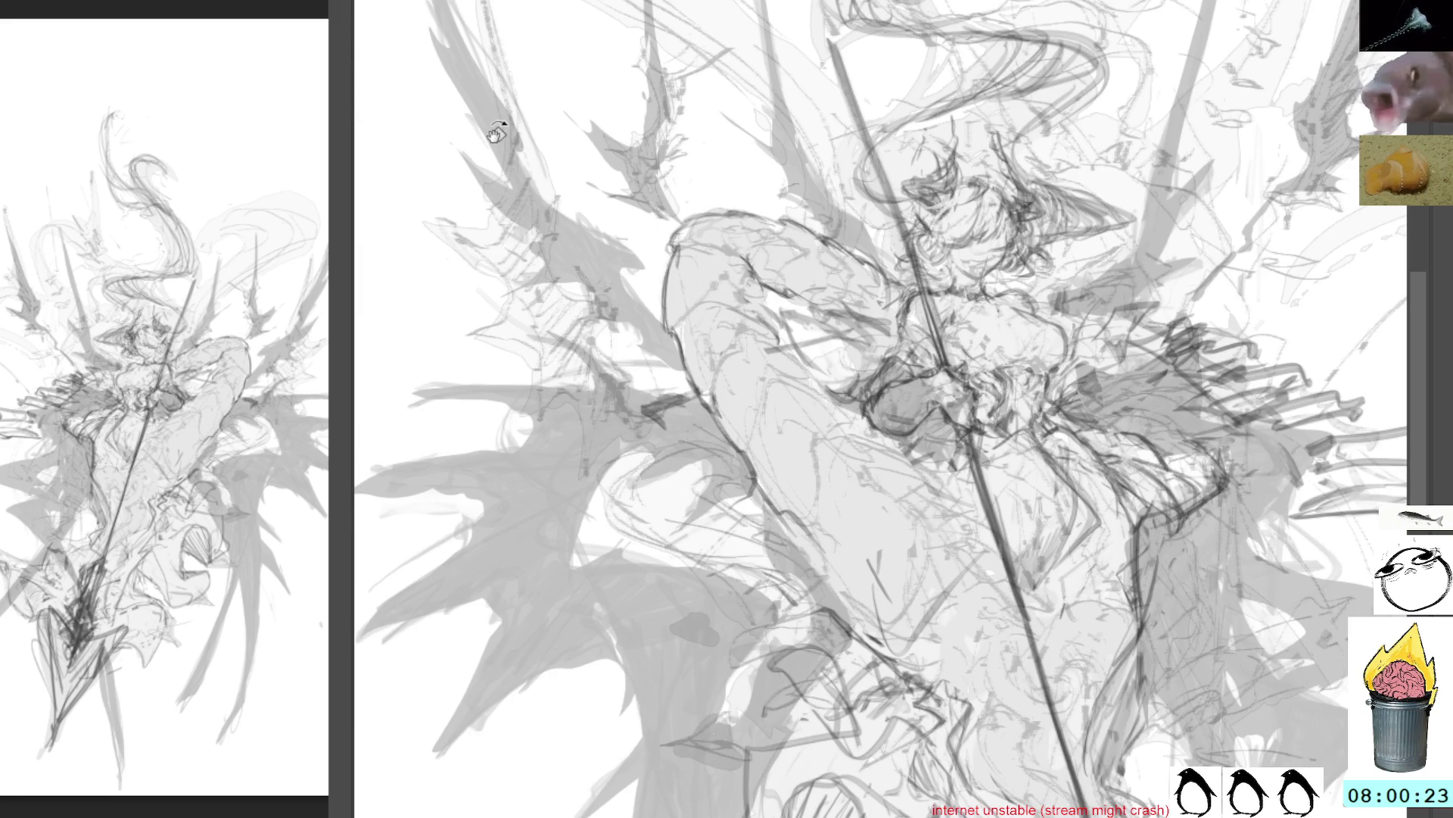
mouse_move(1099, 165)
left_mouse_down()
mouse_move(976, 151)
mouse_move(972, 174)
left_mouse_up()
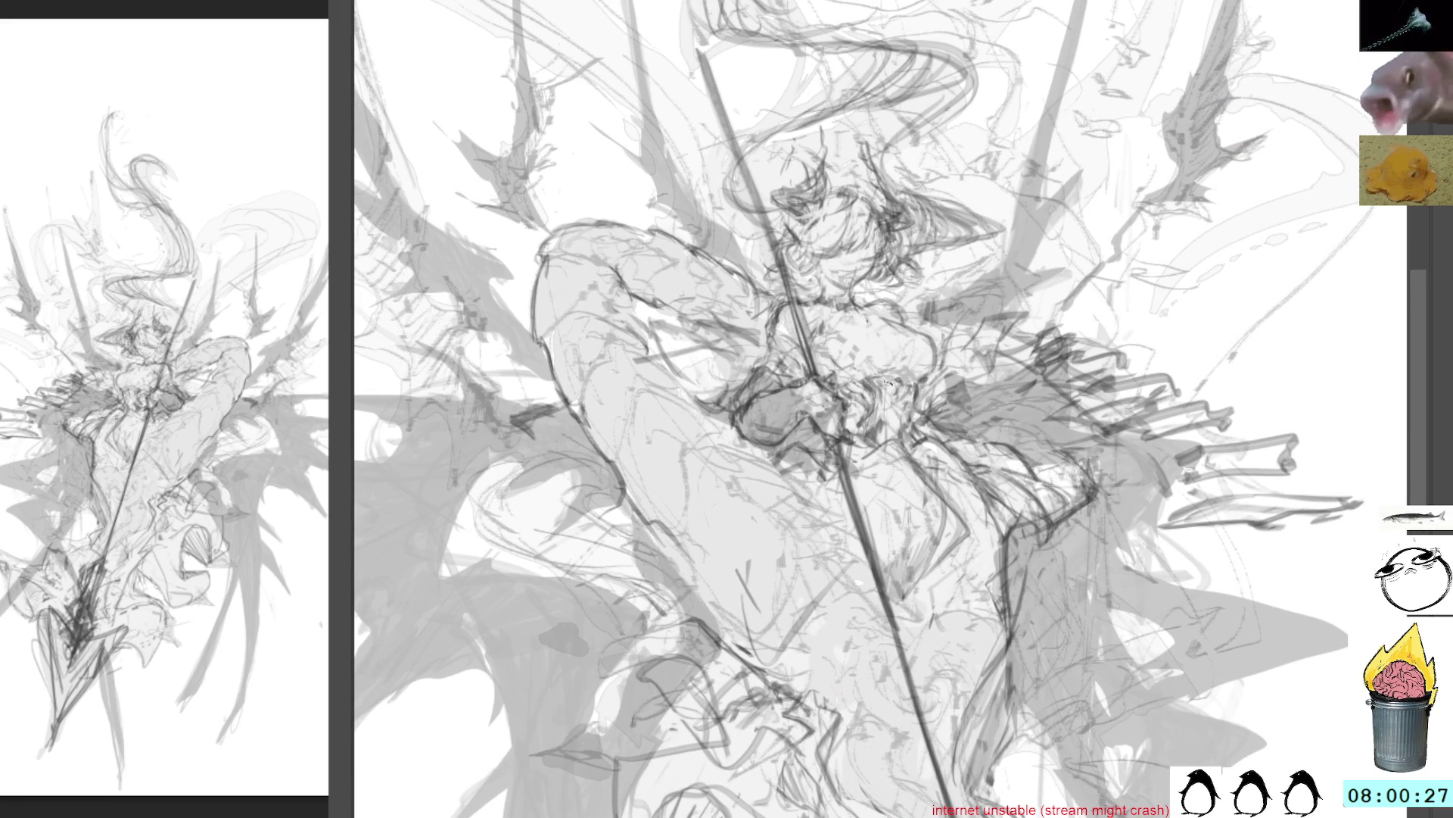
left_click_drag(892, 434, 923, 473)
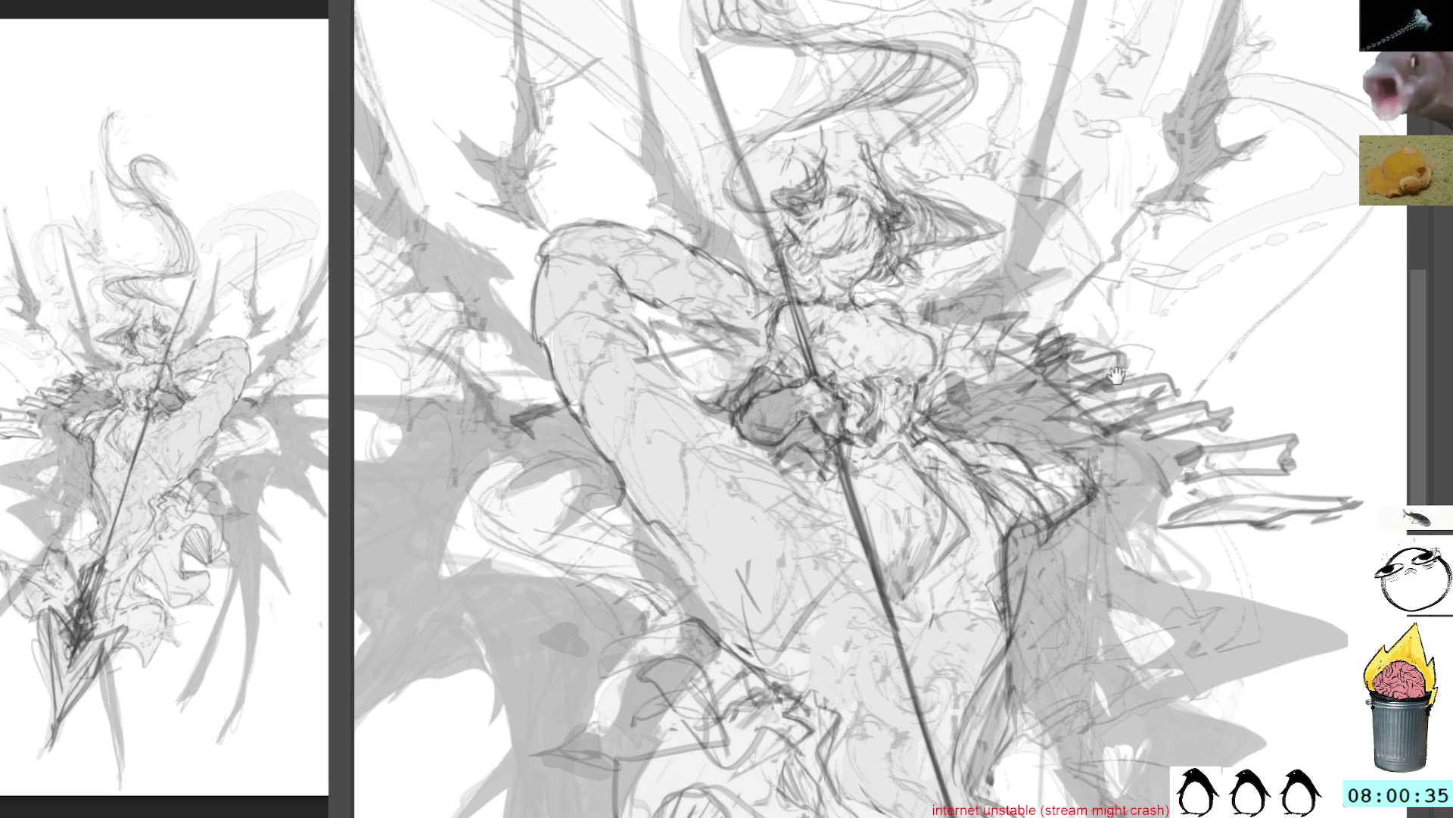
left_click_drag(1116, 376, 998, 361)
mouse_move(947, 463)
left_mouse_down()
mouse_move(890, 452)
mouse_move(960, 476)
left_mouse_up()
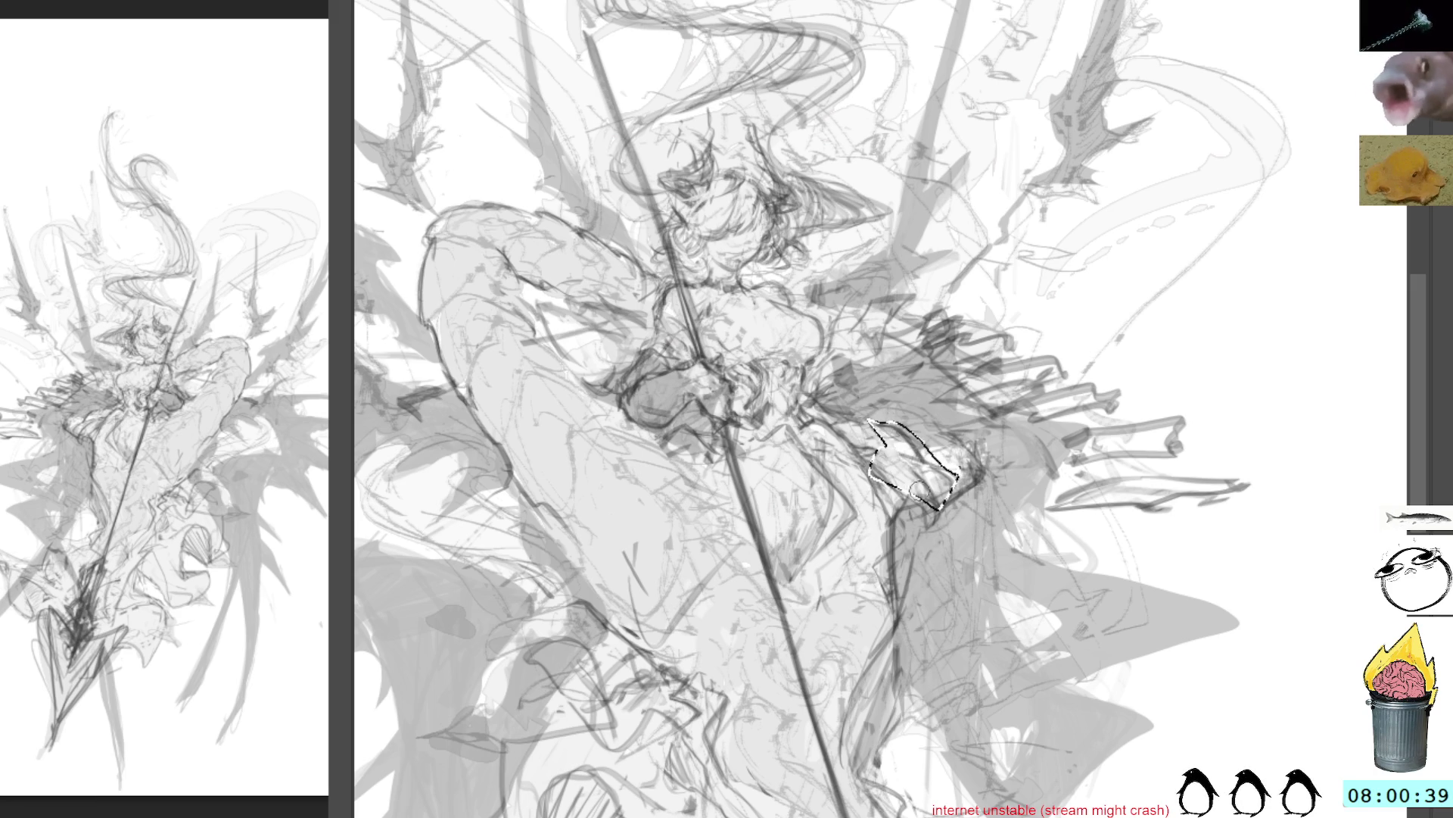
key("ctrl+d")
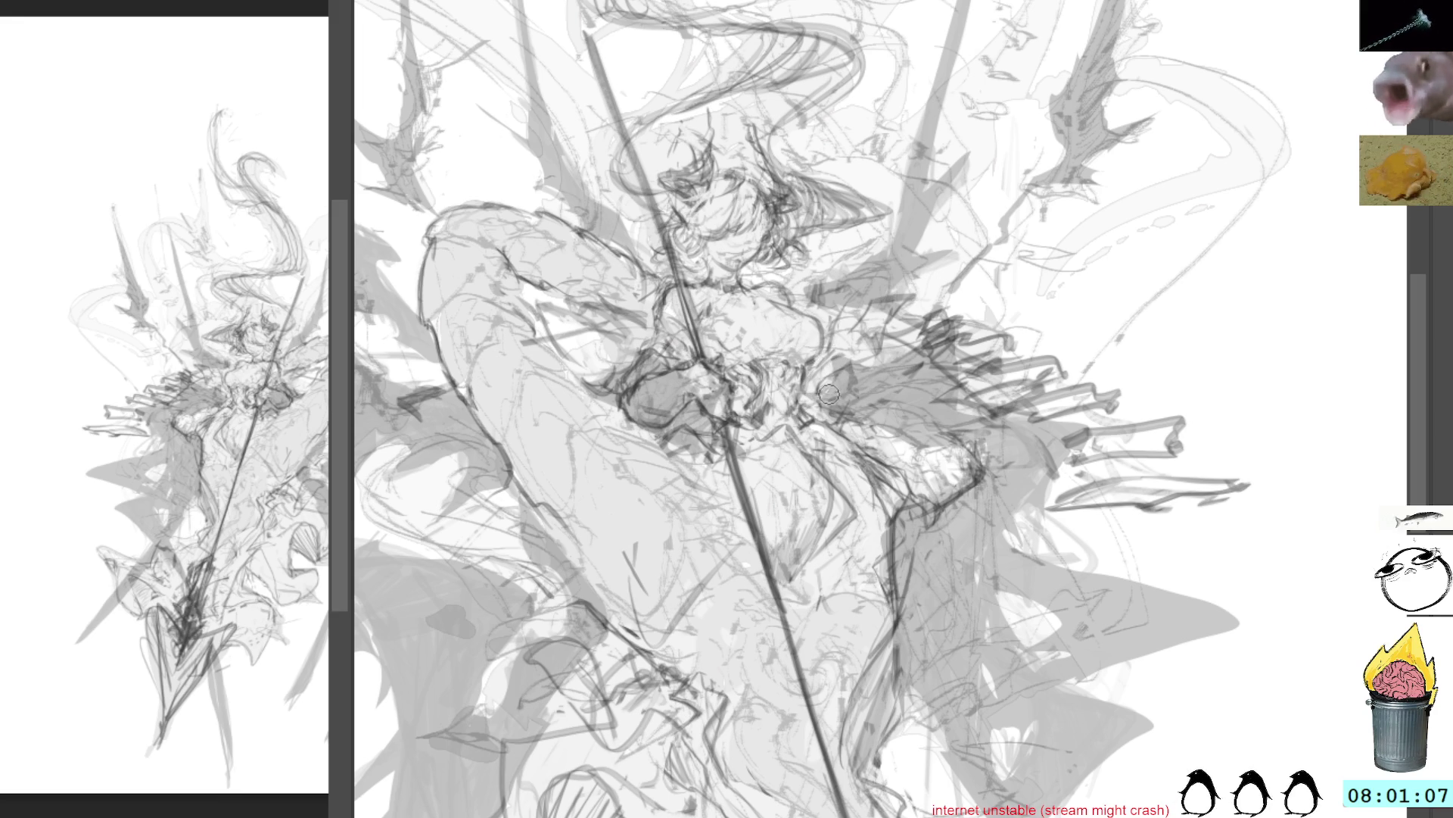
Sketch dark strokes and small marks over the right hand, then pan toward the lower body
mouse_move(825, 371)
left_mouse_down()
mouse_move(863, 401)
mouse_move(860, 416)
mouse_move(878, 390)
mouse_move(847, 398)
mouse_move(871, 393)
mouse_move(878, 424)
mouse_move(841, 424)
mouse_move(871, 412)
mouse_move(848, 435)
mouse_move(878, 398)
mouse_move(854, 440)
left_mouse_up()
mouse_move(840, 379)
left_mouse_down()
mouse_move(825, 397)
mouse_move(818, 383)
mouse_move(840, 421)
mouse_move(822, 375)
left_mouse_up()
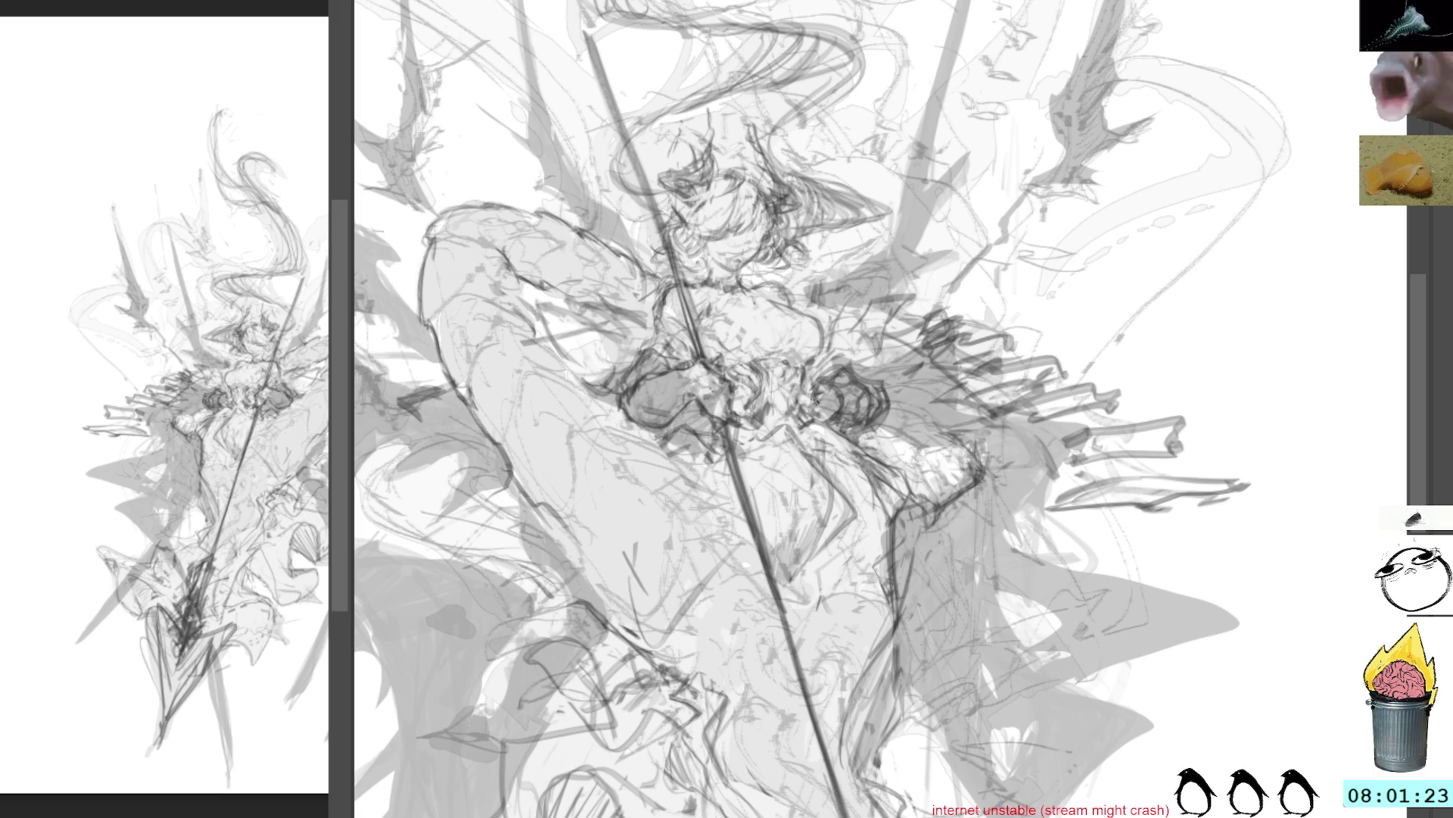
left_click_drag(818, 417, 847, 482)
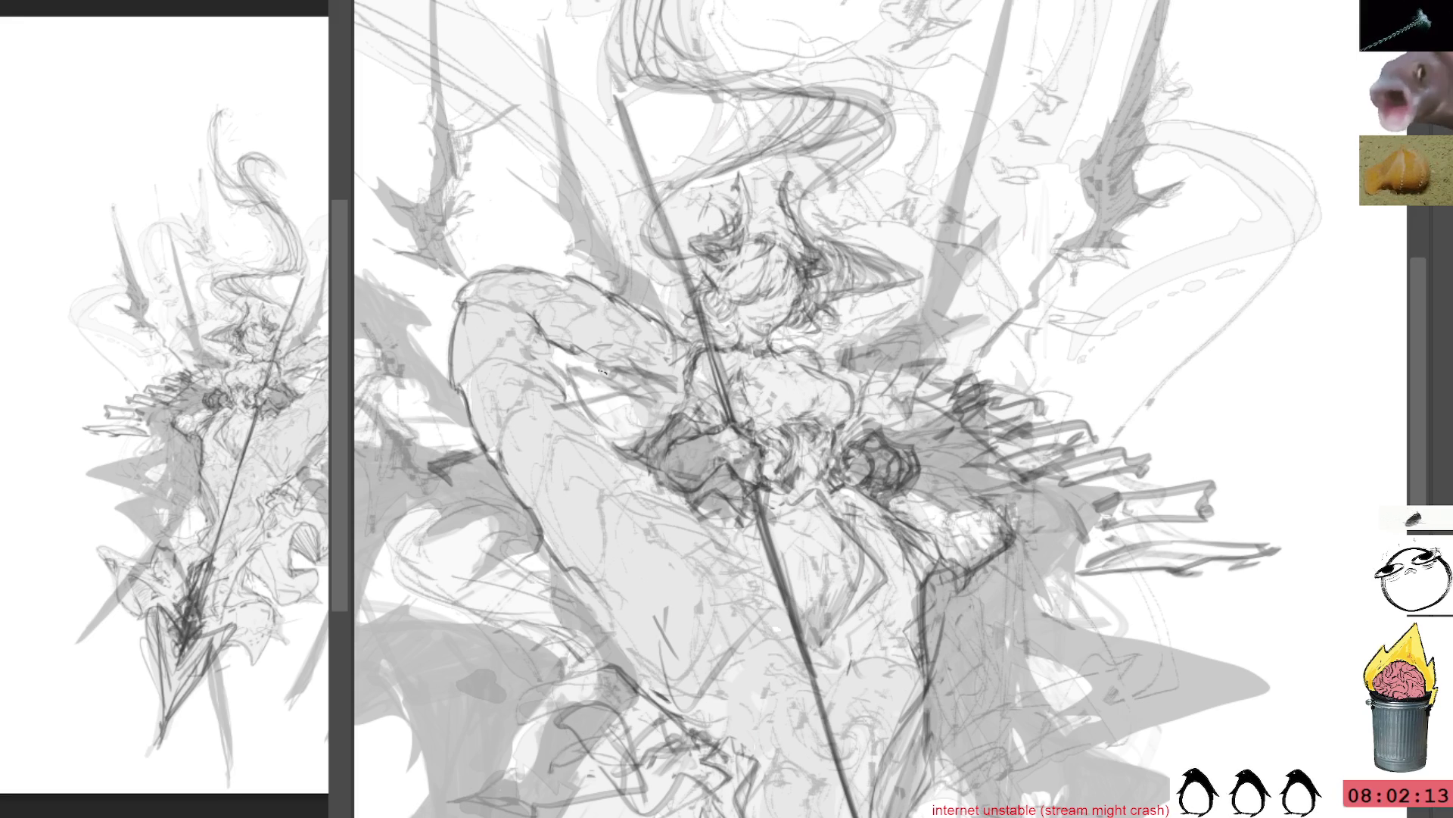
left_click_drag(684, 569, 712, 467)
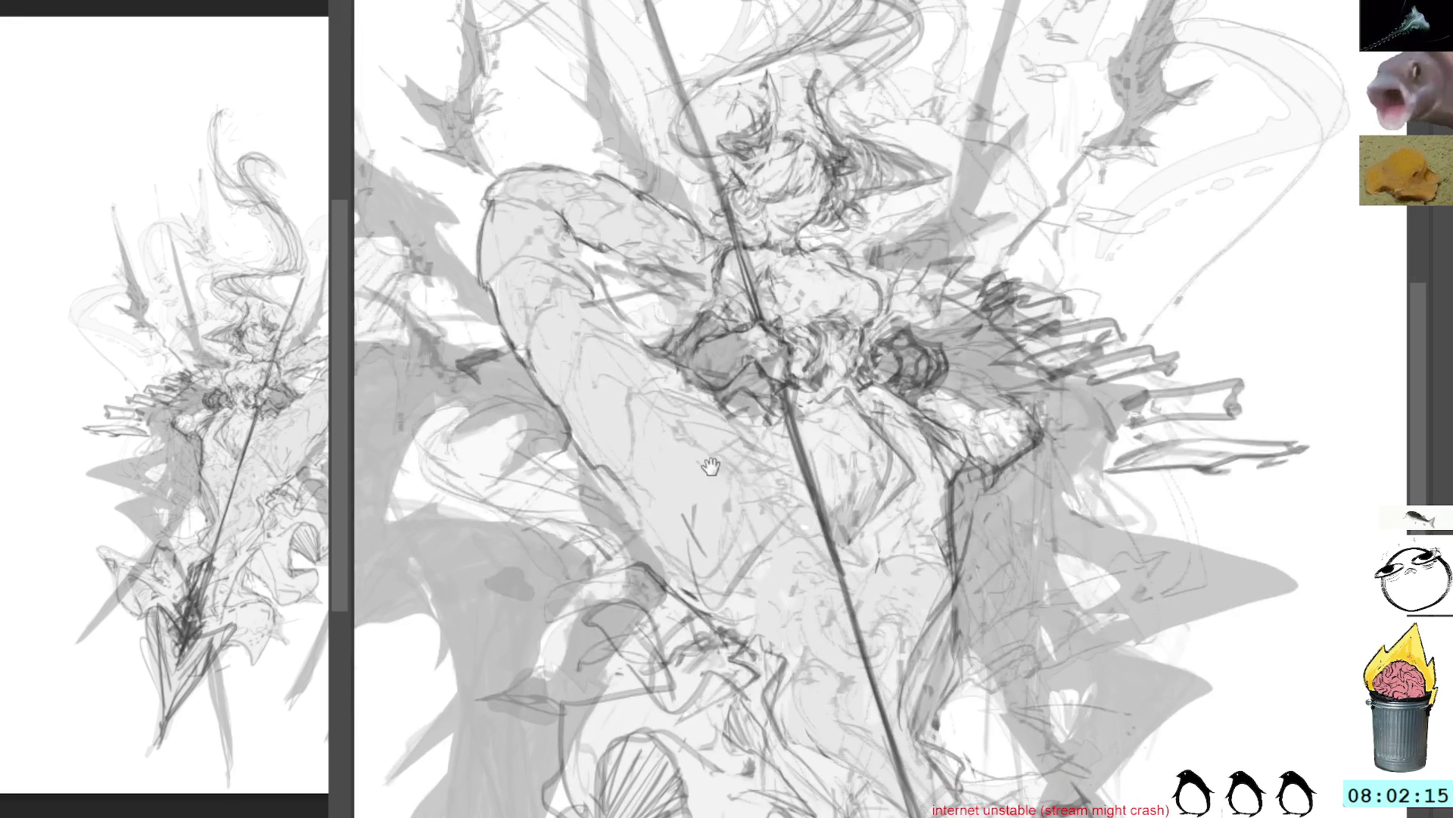
Pan down to the spear's dark pointed head below the figure
mouse_move(677, 568)
left_mouse_down()
mouse_move(647, 517)
mouse_move(636, 427)
mouse_move(557, 312)
mouse_move(666, 424)
mouse_move(682, 515)
mouse_move(697, 440)
mouse_move(651, 415)
left_mouse_up()
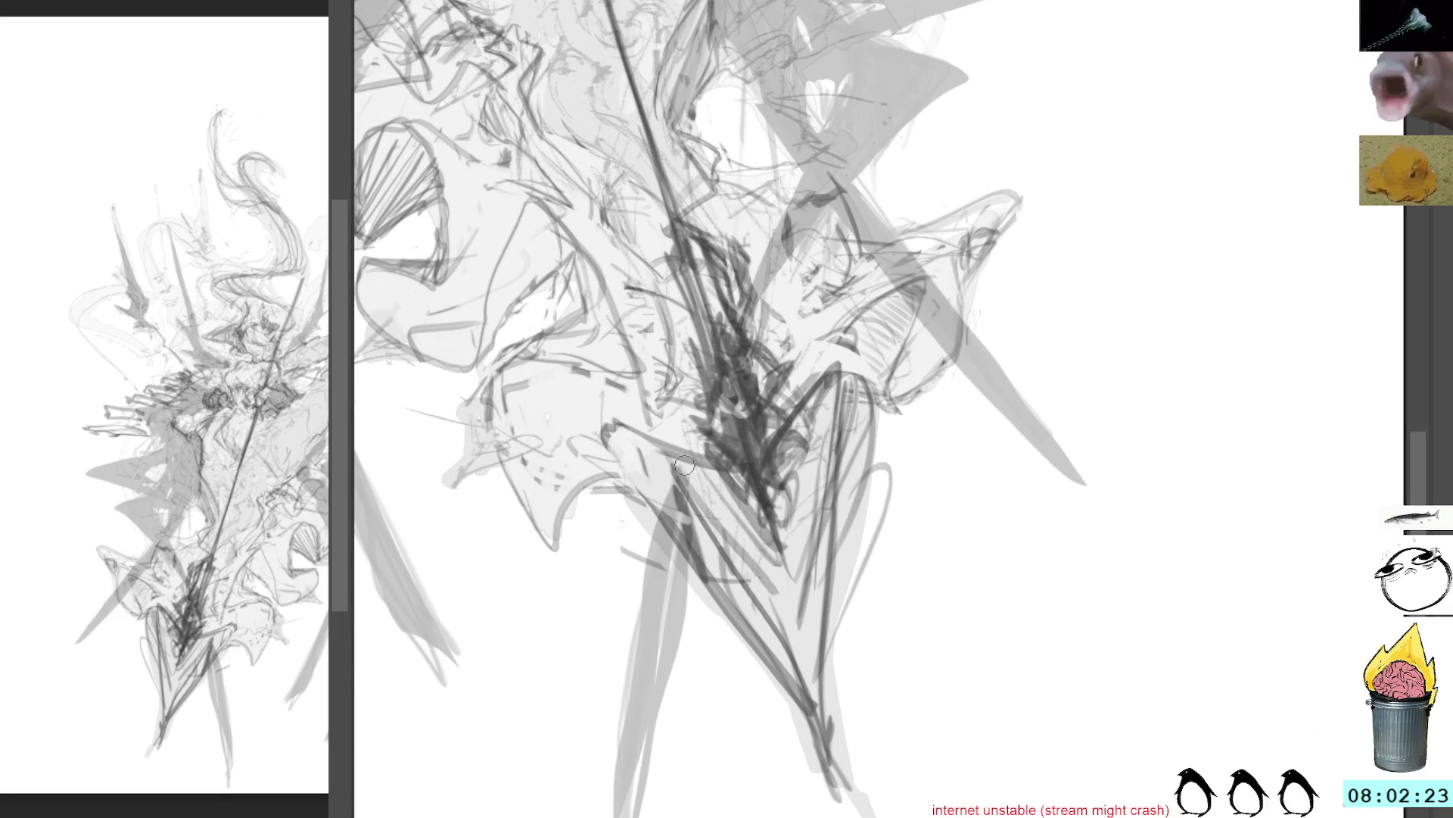
Draw a V-shaped spearhead outline with looping strokes beside it and refine its right lobe
mouse_move(688, 453)
left_mouse_down()
mouse_move(730, 513)
mouse_move(723, 482)
mouse_move(742, 604)
mouse_move(791, 650)
left_mouse_up()
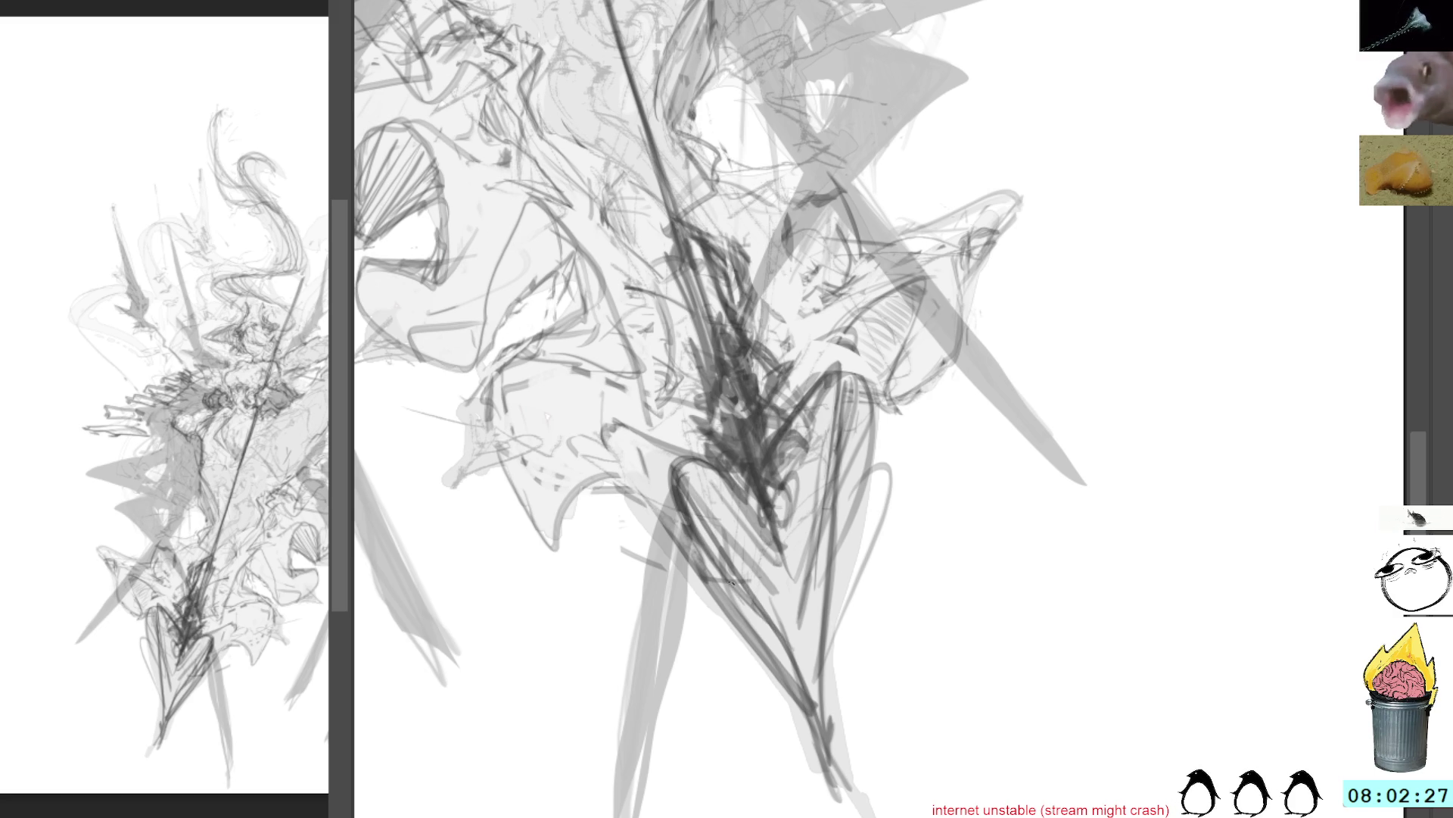
mouse_move(605, 430)
left_mouse_down()
mouse_move(674, 572)
mouse_move(651, 528)
mouse_move(701, 573)
mouse_move(709, 690)
left_mouse_up()
mouse_move(772, 501)
left_mouse_down()
mouse_move(811, 452)
mouse_move(785, 629)
left_mouse_up()
left_click_drag(813, 459, 787, 606)
Erase and lighten the stray dark strokes at the spearhead's upper right
mouse_move(840, 379)
left_mouse_down()
mouse_move(832, 462)
mouse_move(833, 401)
mouse_move(810, 409)
left_mouse_up()
mouse_move(844, 454)
left_mouse_down()
mouse_move(829, 382)
mouse_move(787, 446)
left_mouse_up()
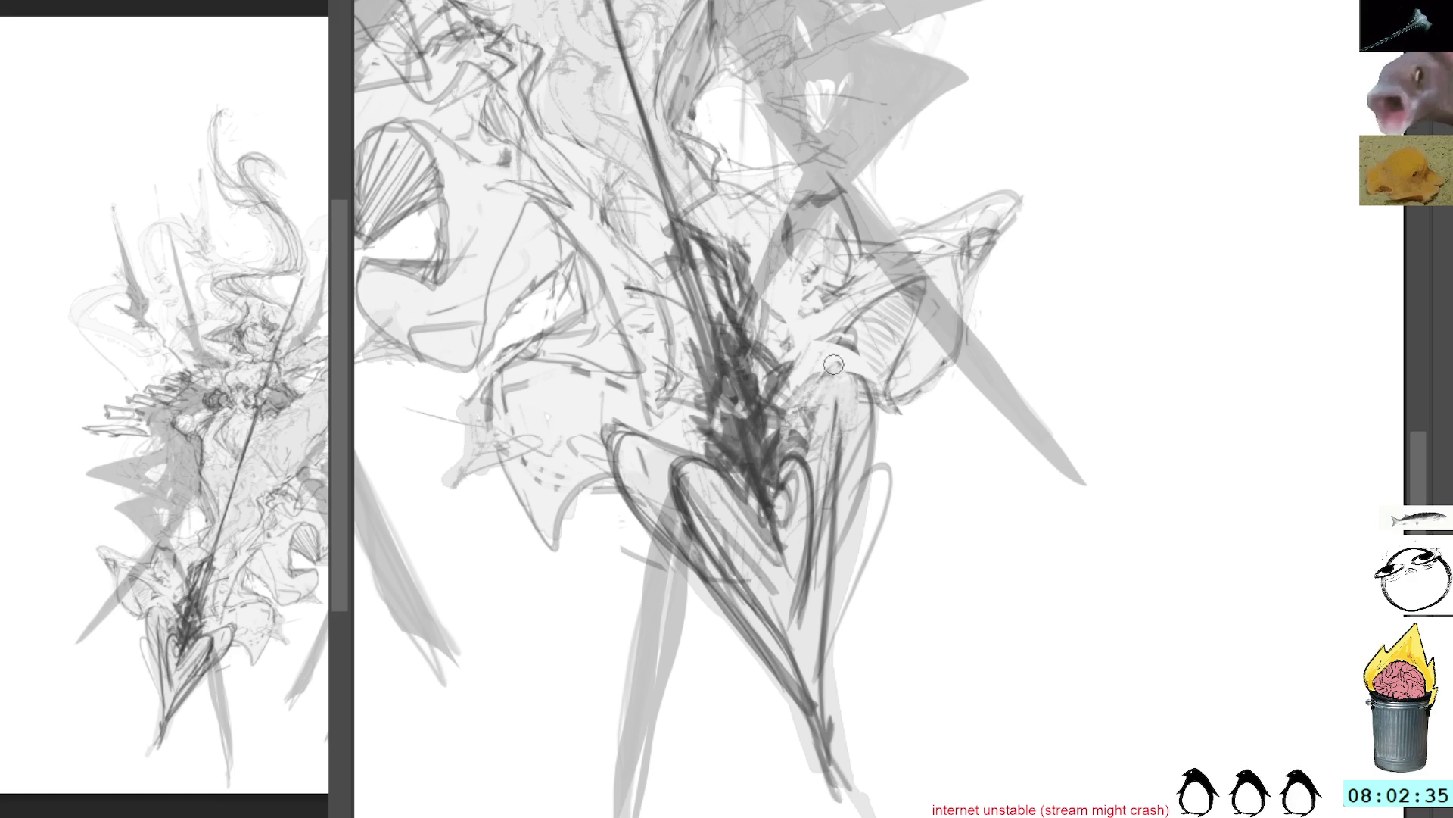
left_click_drag(831, 390, 795, 454)
Add dark curves inside the heart-shaped spearhead and small strokes at its lower right
mouse_move(803, 549)
left_mouse_down()
mouse_move(795, 613)
mouse_move(786, 561)
mouse_move(803, 639)
mouse_move(795, 568)
left_mouse_up()
mouse_move(730, 500)
left_mouse_down()
mouse_move(719, 534)
mouse_move(753, 490)
left_mouse_up()
mouse_move(723, 539)
left_mouse_down()
mouse_move(749, 497)
mouse_move(766, 559)
left_mouse_up()
mouse_move(728, 494)
left_mouse_down()
mouse_move(718, 551)
mouse_move(738, 502)
mouse_move(761, 541)
left_mouse_up()
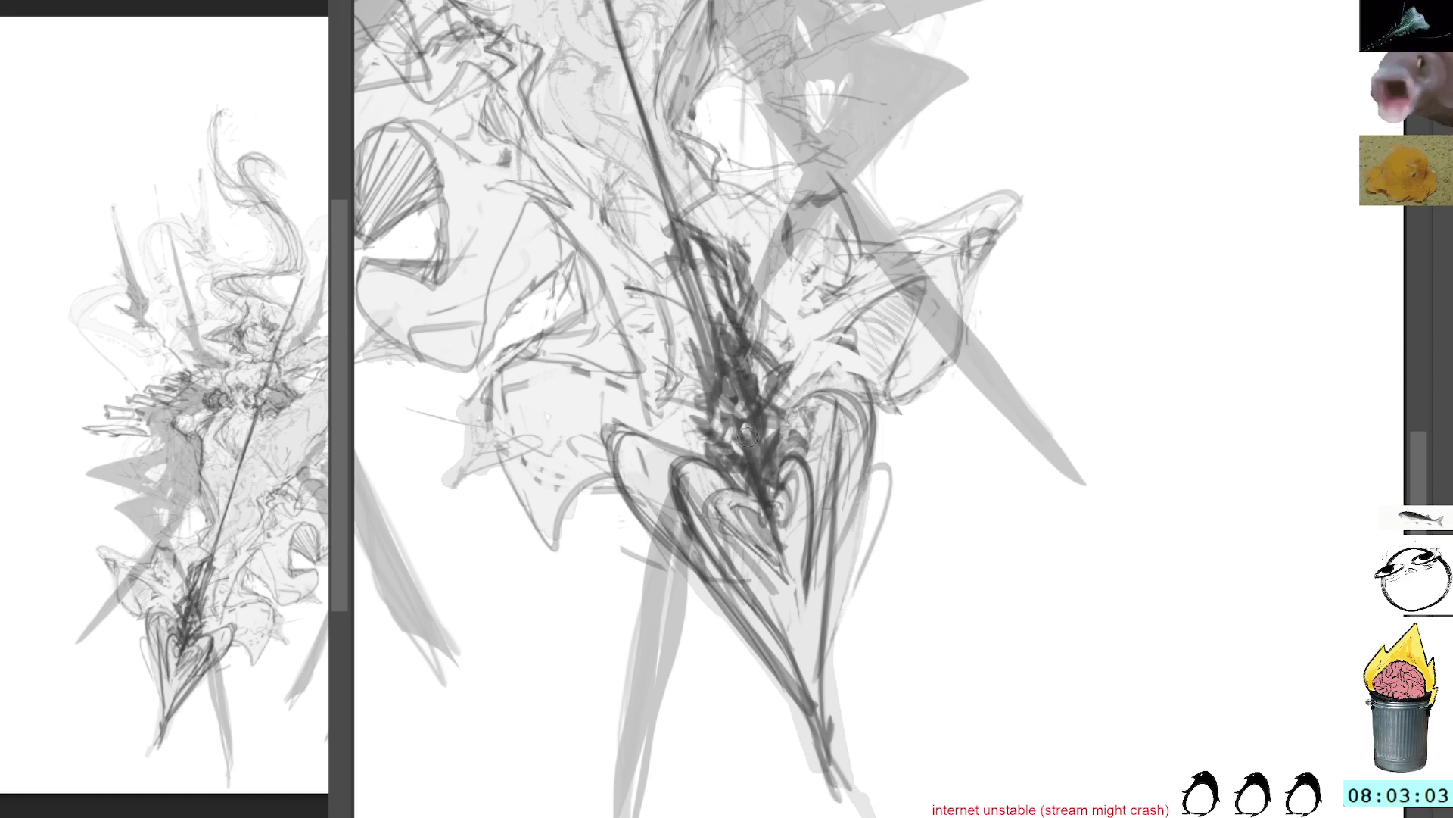
Dab light marks over the dark hatching where the shaft meets the spearhead
mouse_move(761, 414)
left_mouse_down()
mouse_move(759, 440)
mouse_move(784, 400)
left_mouse_up()
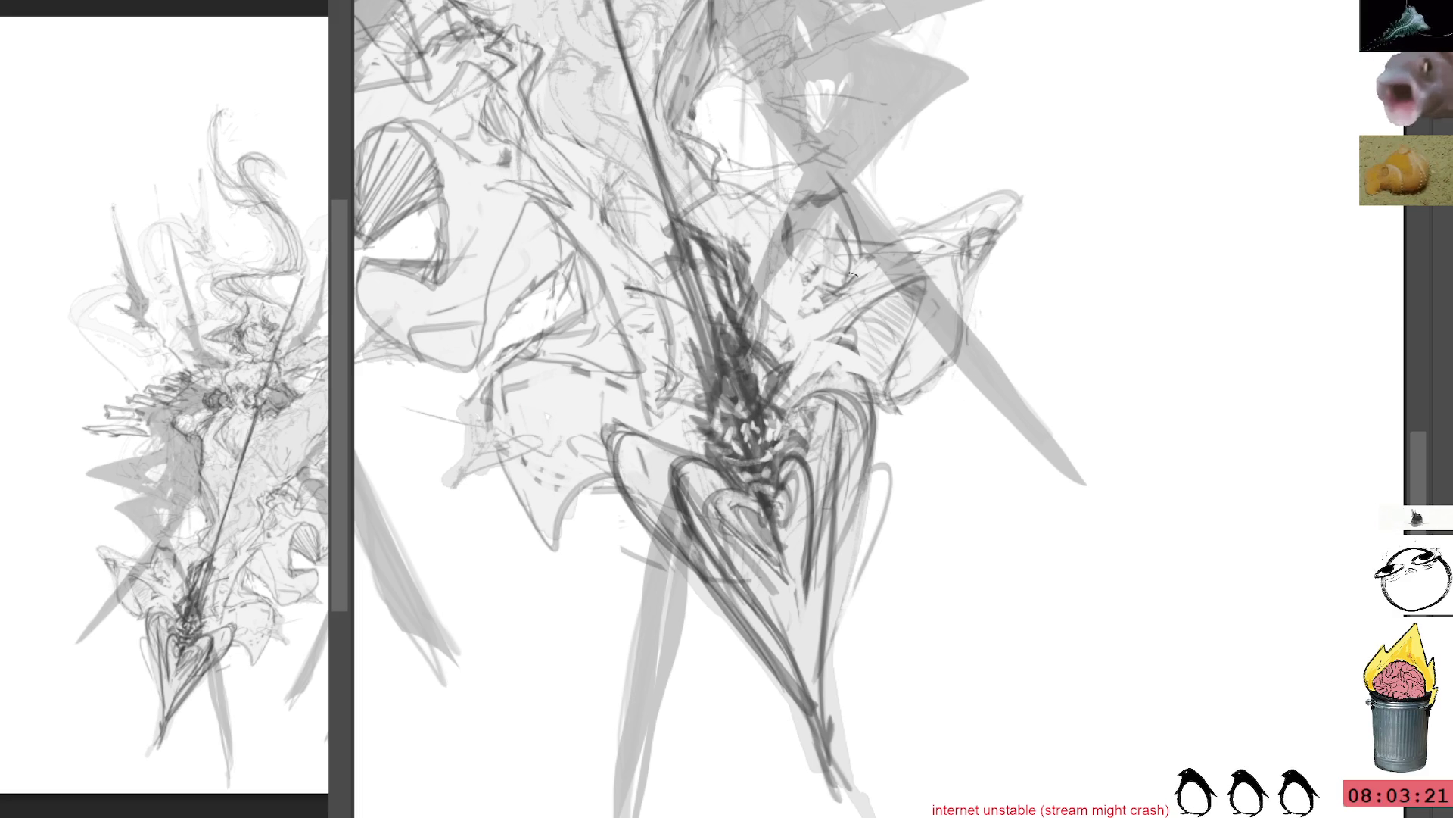
Shift the reference view to the whole figure, zoom on the spearhead, then pan toward the body
left_click_drag(249, 476, 196, 516)
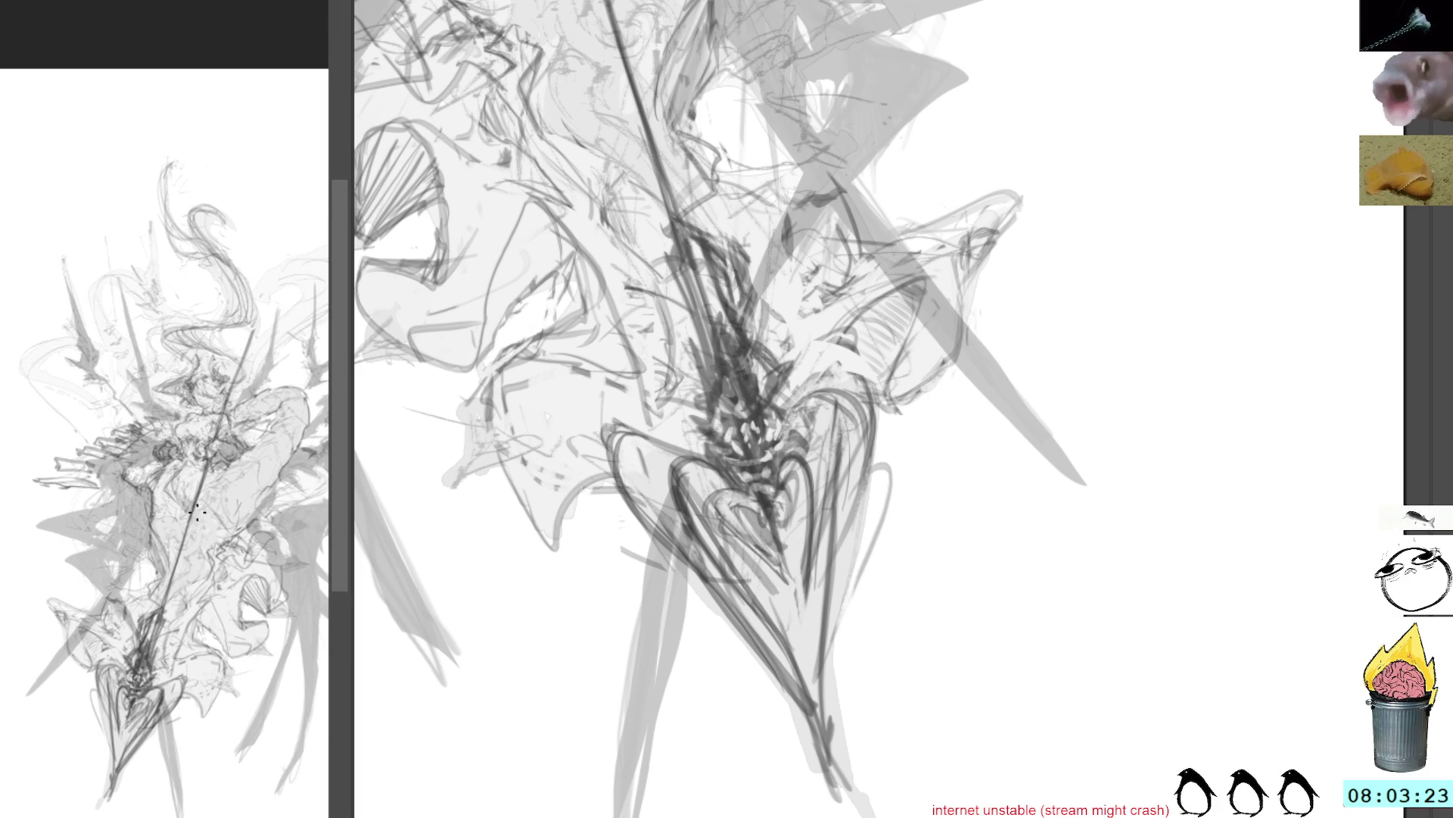
left_click_drag(891, 356, 889, 254)
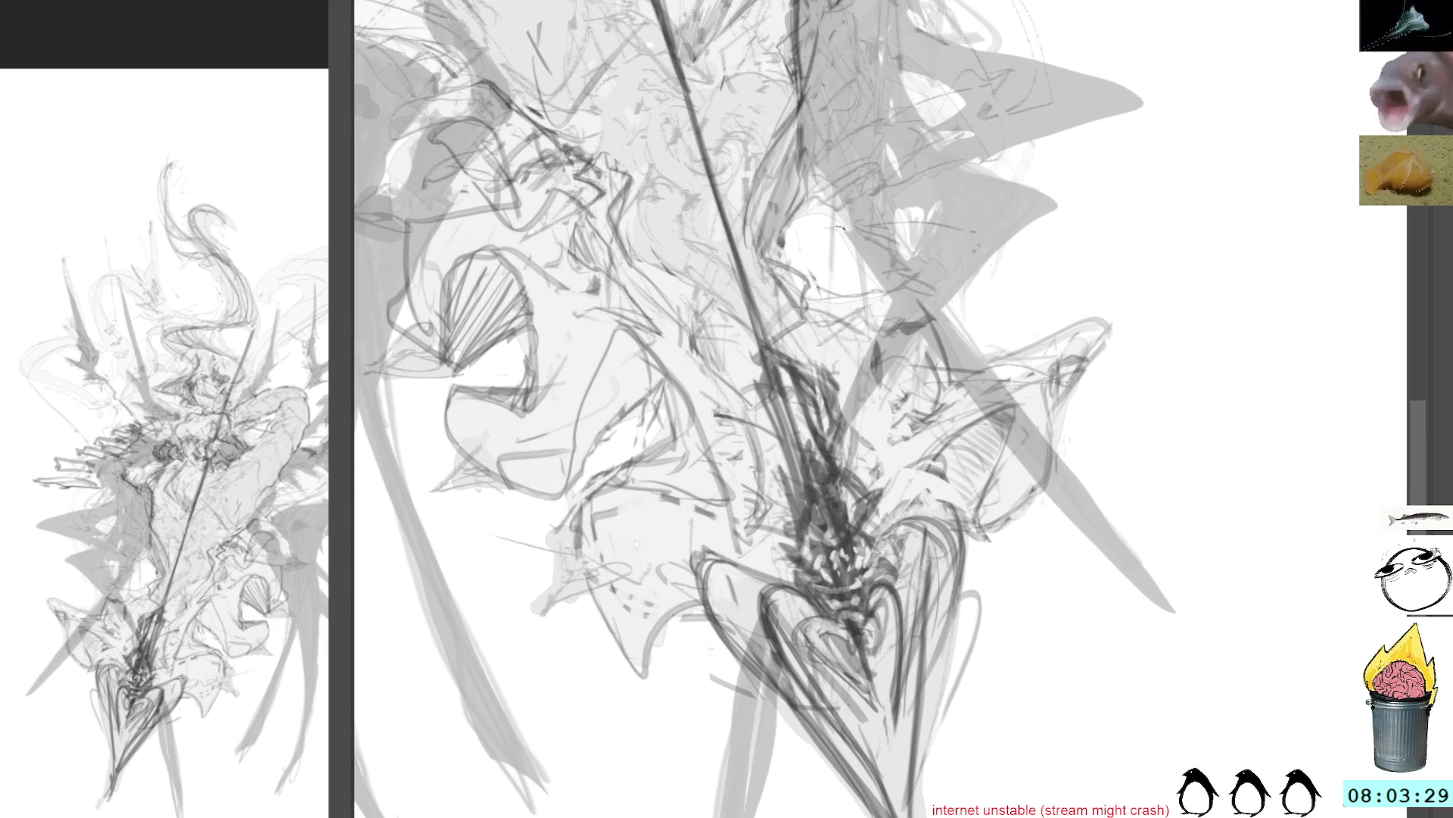
left_click_drag(723, 151, 856, 268)
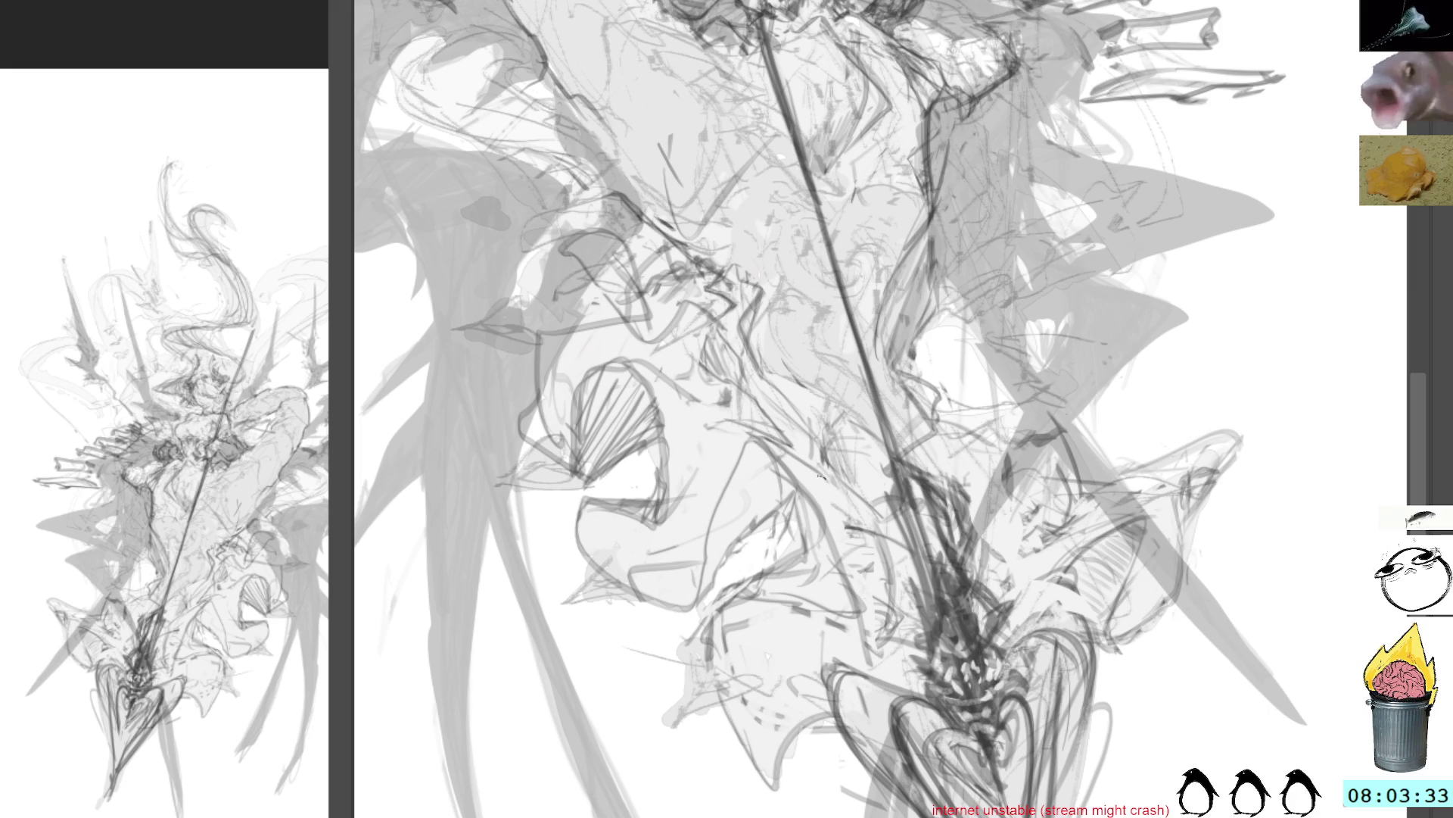
Lighten a lassoed patch near the left thigh and sketch dark lines across the lower torso
mouse_move(647, 256)
left_mouse_down()
mouse_move(744, 483)
mouse_move(663, 534)
mouse_move(761, 513)
left_mouse_up()
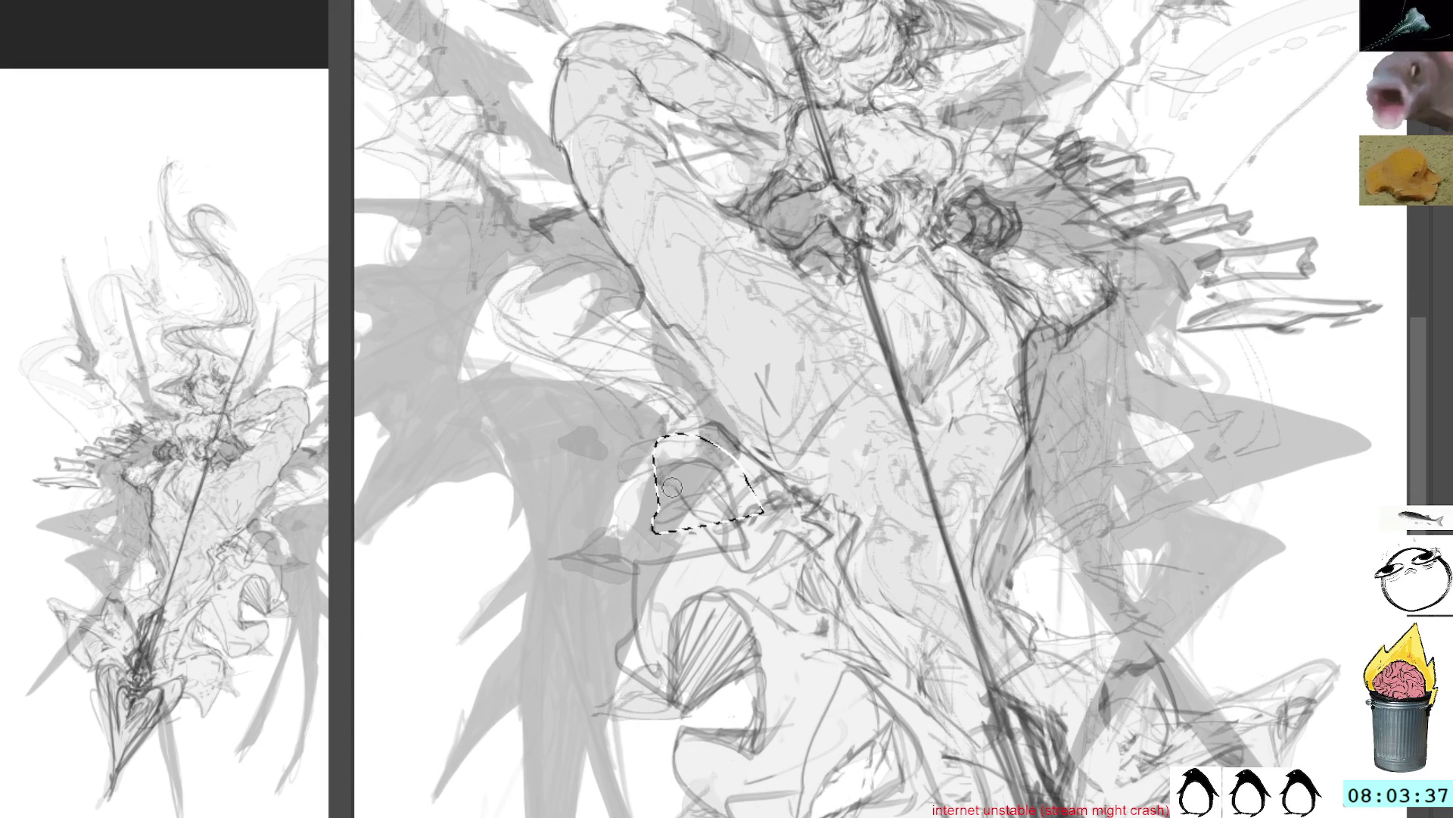
key("Delete")
key("ctrl+d")
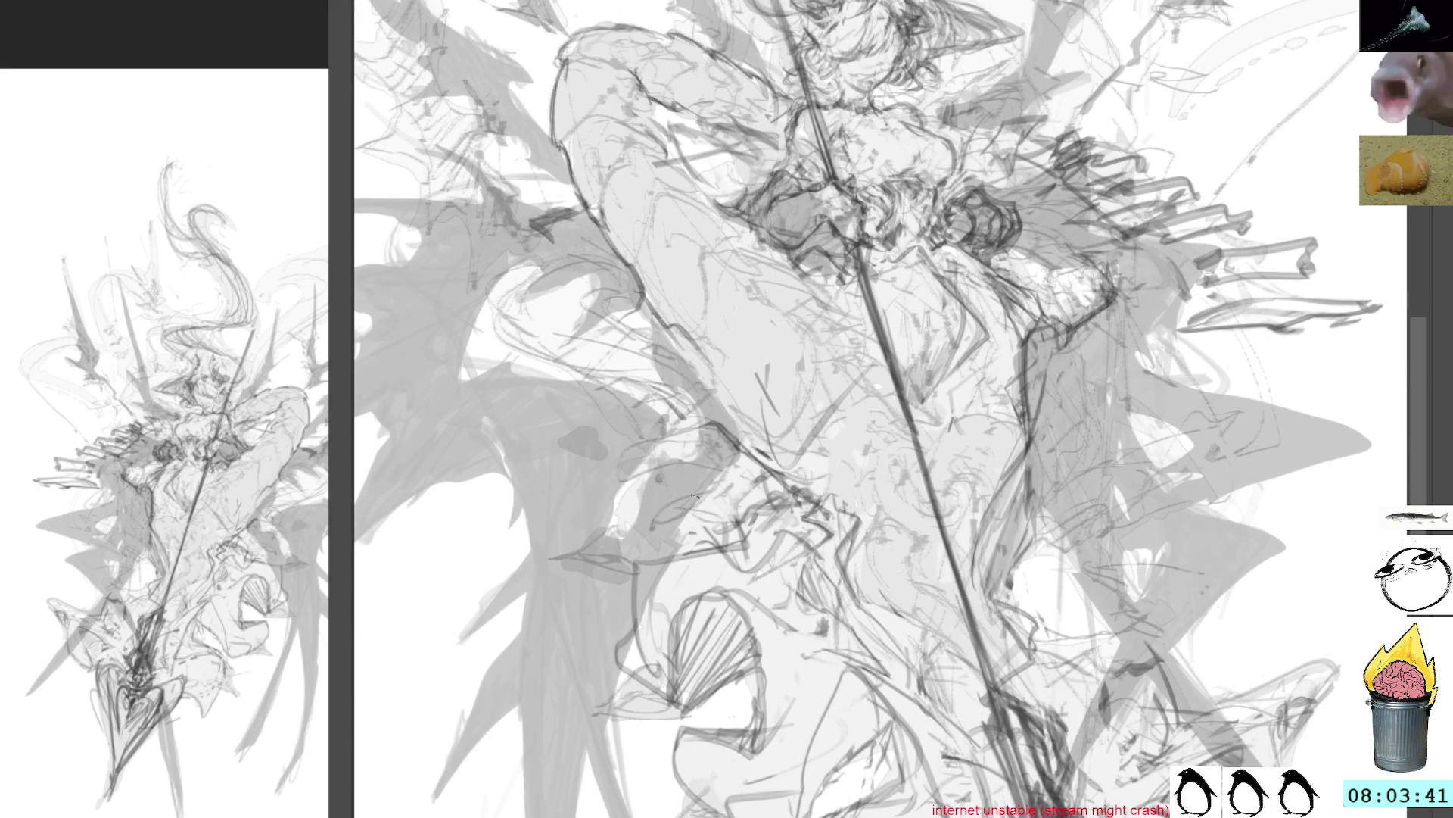
mouse_move(642, 626)
left_mouse_down()
mouse_move(617, 610)
mouse_move(639, 629)
left_mouse_up()
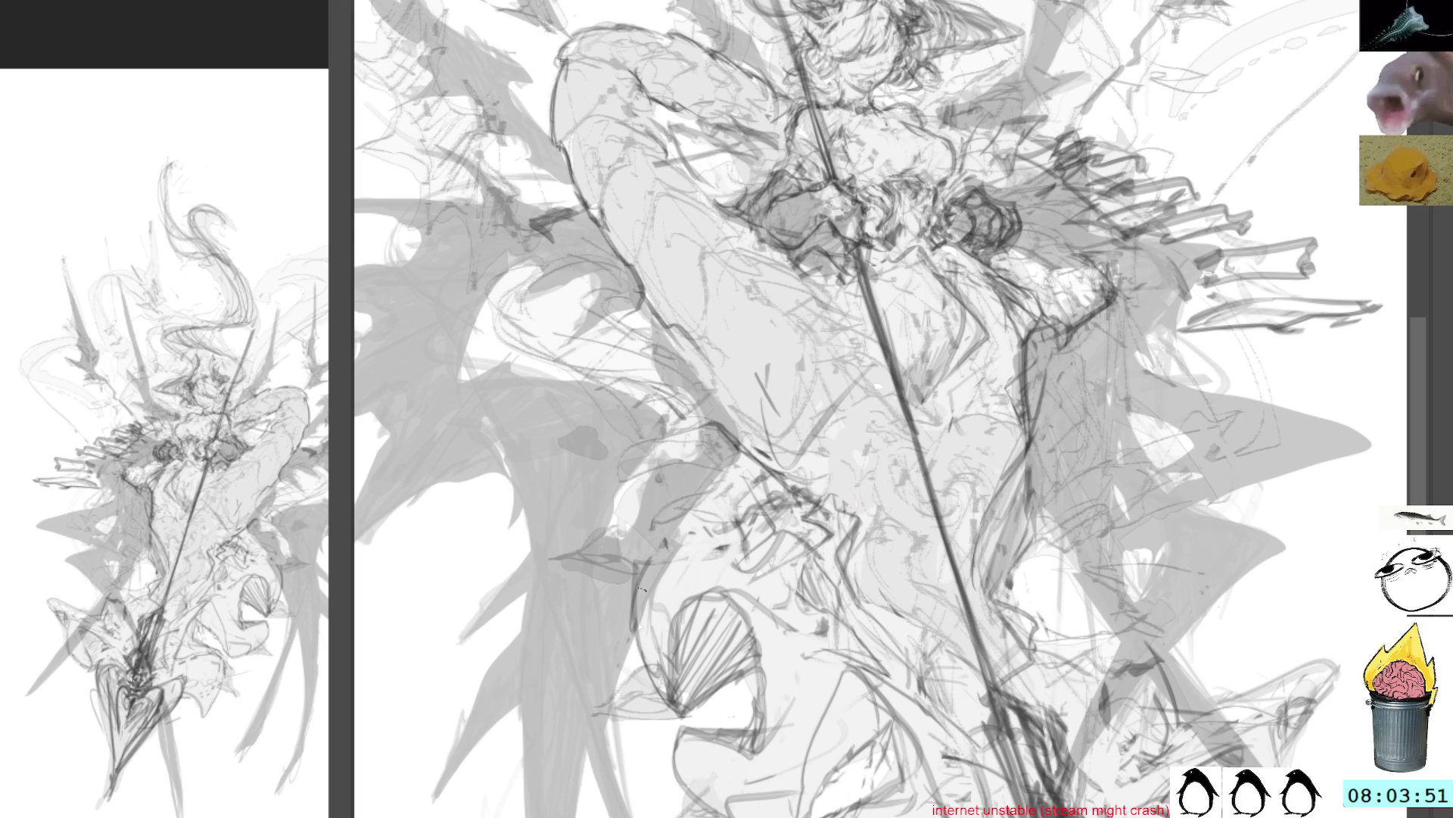
mouse_move(640, 578)
left_mouse_down()
mouse_move(719, 518)
mouse_move(803, 568)
left_mouse_up()
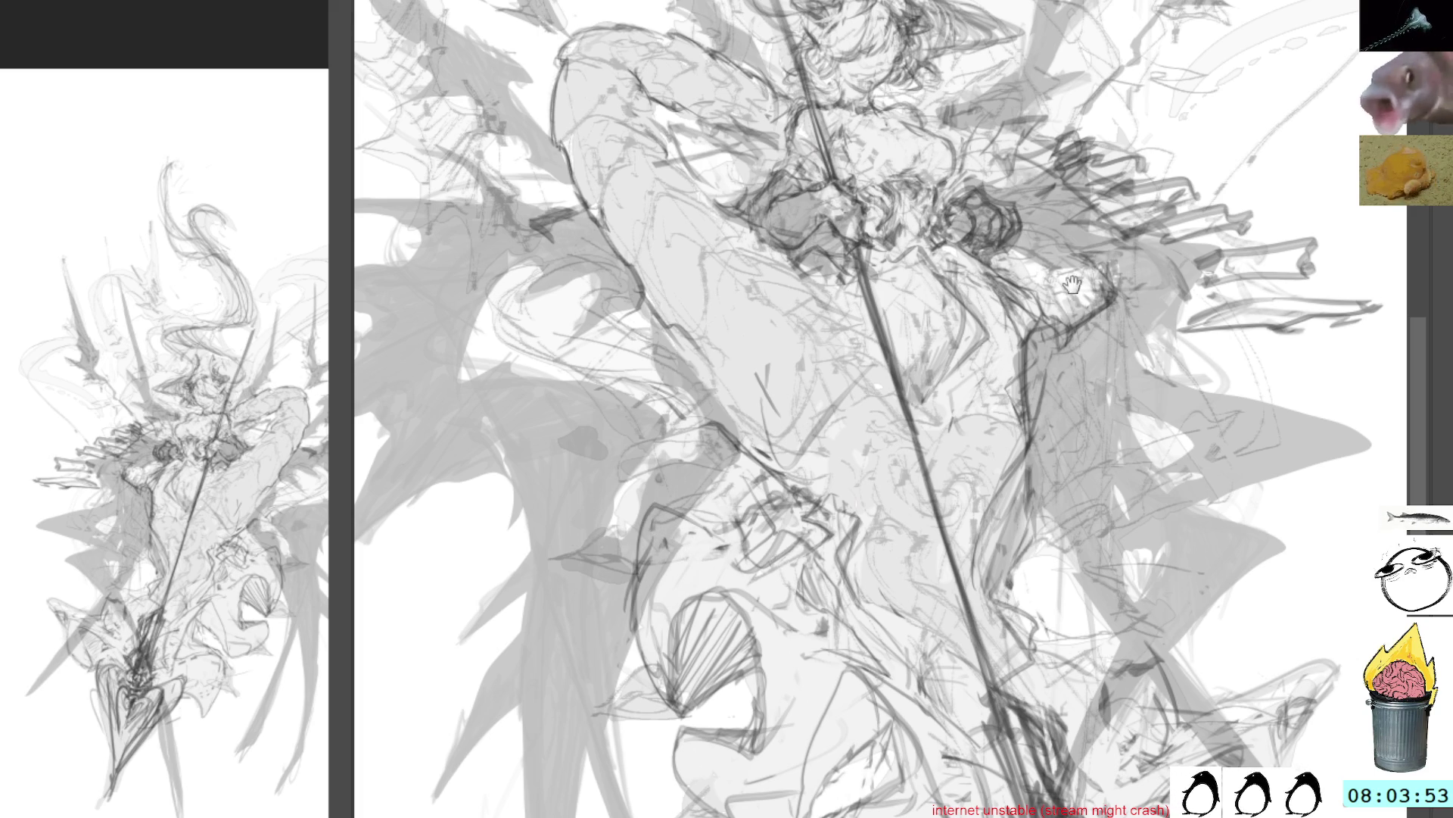
left_click_drag(837, 208, 780, 290)
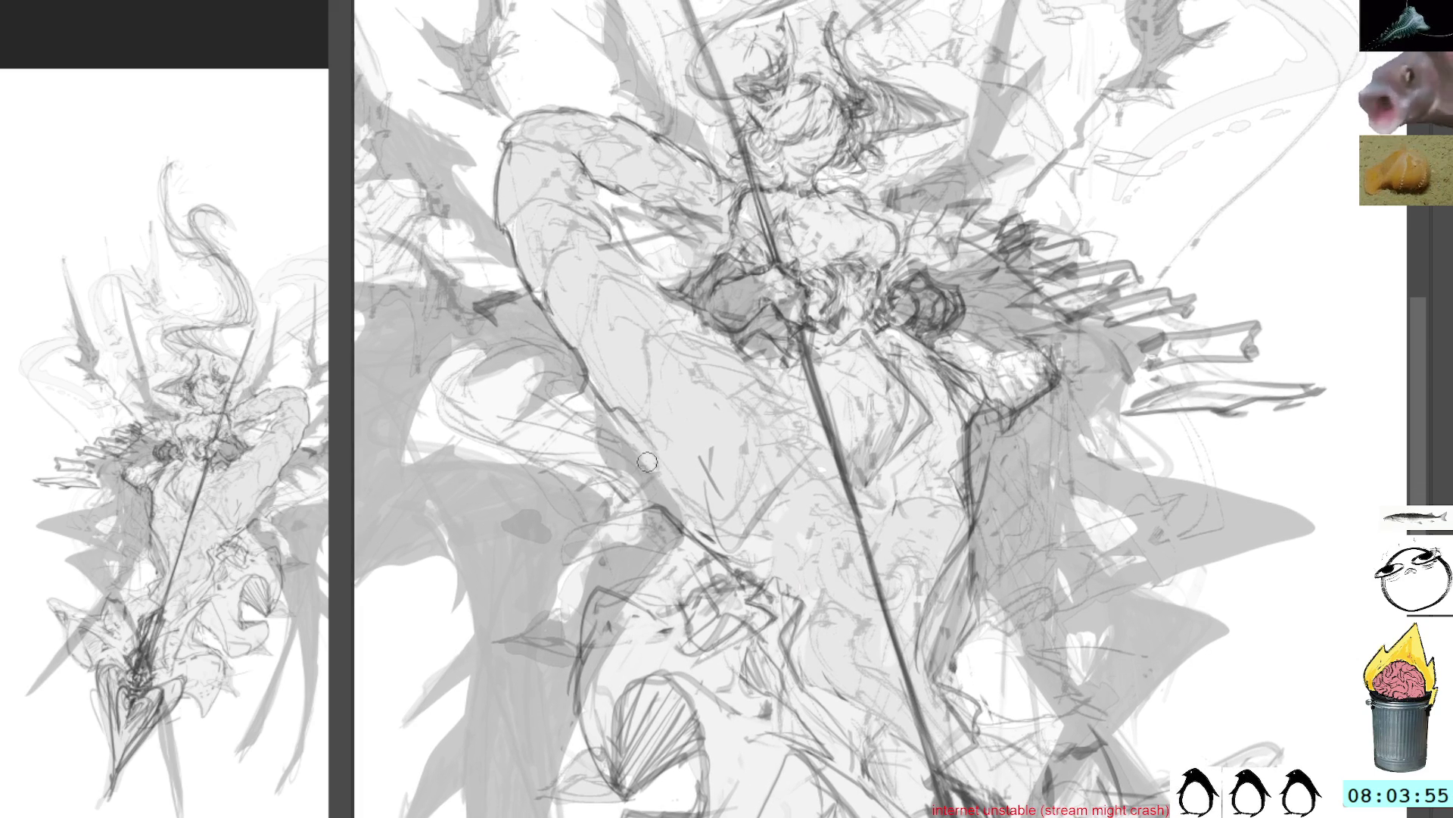
Hatch near the left knee, then outline and lighten the shell shape below the legs
mouse_move(598, 586)
left_mouse_down()
mouse_move(666, 602)
mouse_move(689, 589)
mouse_move(664, 605)
mouse_move(694, 610)
left_mouse_up()
mouse_move(701, 733)
left_mouse_down()
mouse_move(667, 764)
mouse_move(627, 750)
mouse_move(630, 700)
mouse_move(652, 686)
left_mouse_up()
left_click_drag(621, 738, 632, 776)
Fill the shell with dense vertical hatching and add faint strokes to its right
mouse_move(636, 707)
left_mouse_down()
mouse_move(629, 776)
mouse_move(651, 768)
left_mouse_up()
mouse_move(677, 682)
left_mouse_down()
mouse_move(670, 757)
mouse_move(685, 745)
mouse_move(704, 587)
mouse_move(712, 681)
mouse_move(708, 637)
left_mouse_up()
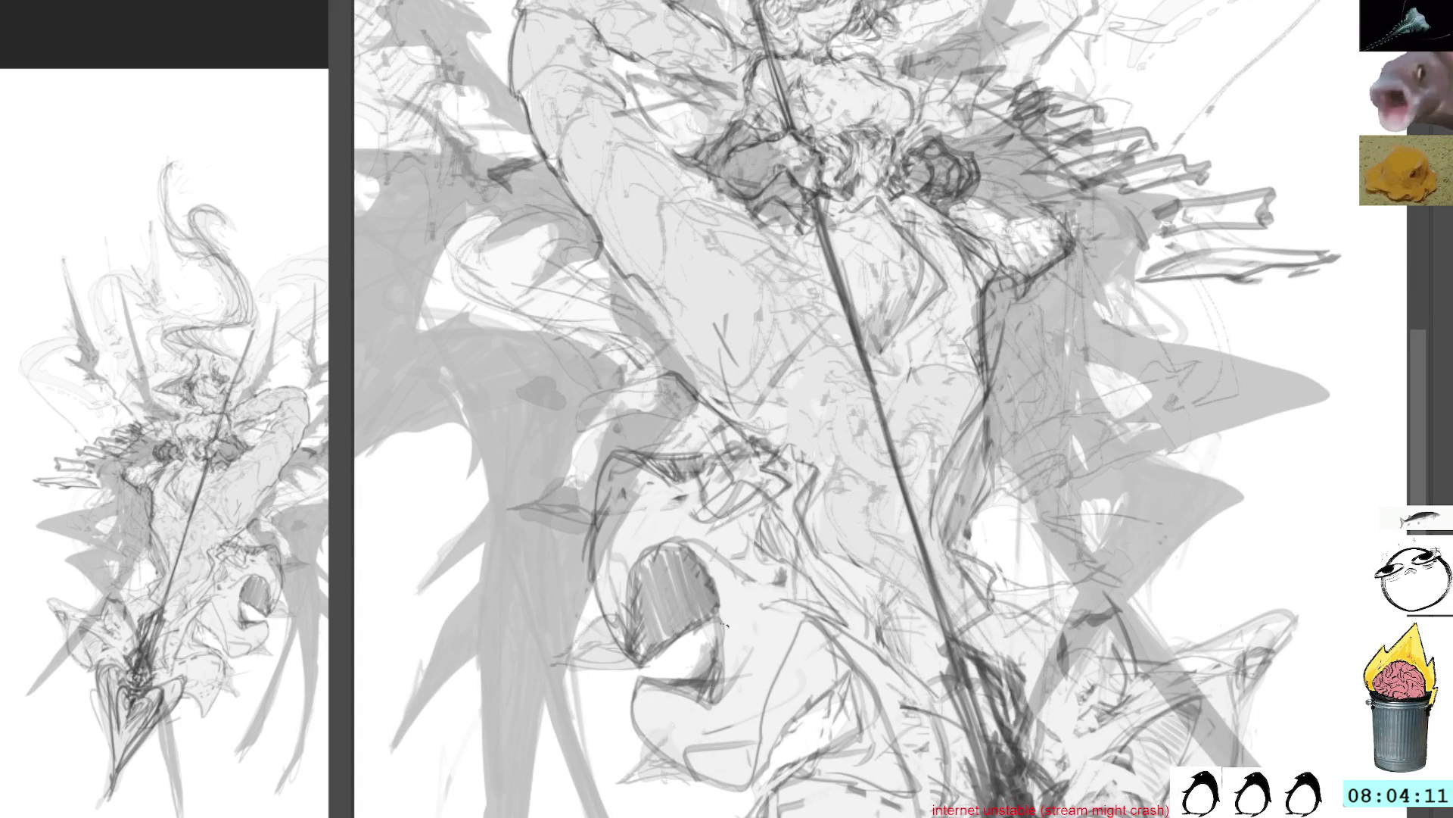
mouse_move(806, 628)
left_mouse_down()
mouse_move(772, 765)
mouse_move(814, 650)
mouse_move(810, 681)
mouse_move(833, 651)
mouse_move(844, 655)
mouse_move(816, 703)
mouse_move(848, 674)
mouse_move(825, 749)
mouse_move(855, 731)
mouse_move(859, 682)
mouse_move(871, 773)
mouse_move(869, 725)
mouse_move(908, 803)
mouse_move(829, 772)
mouse_move(882, 780)
mouse_move(864, 791)
left_mouse_up()
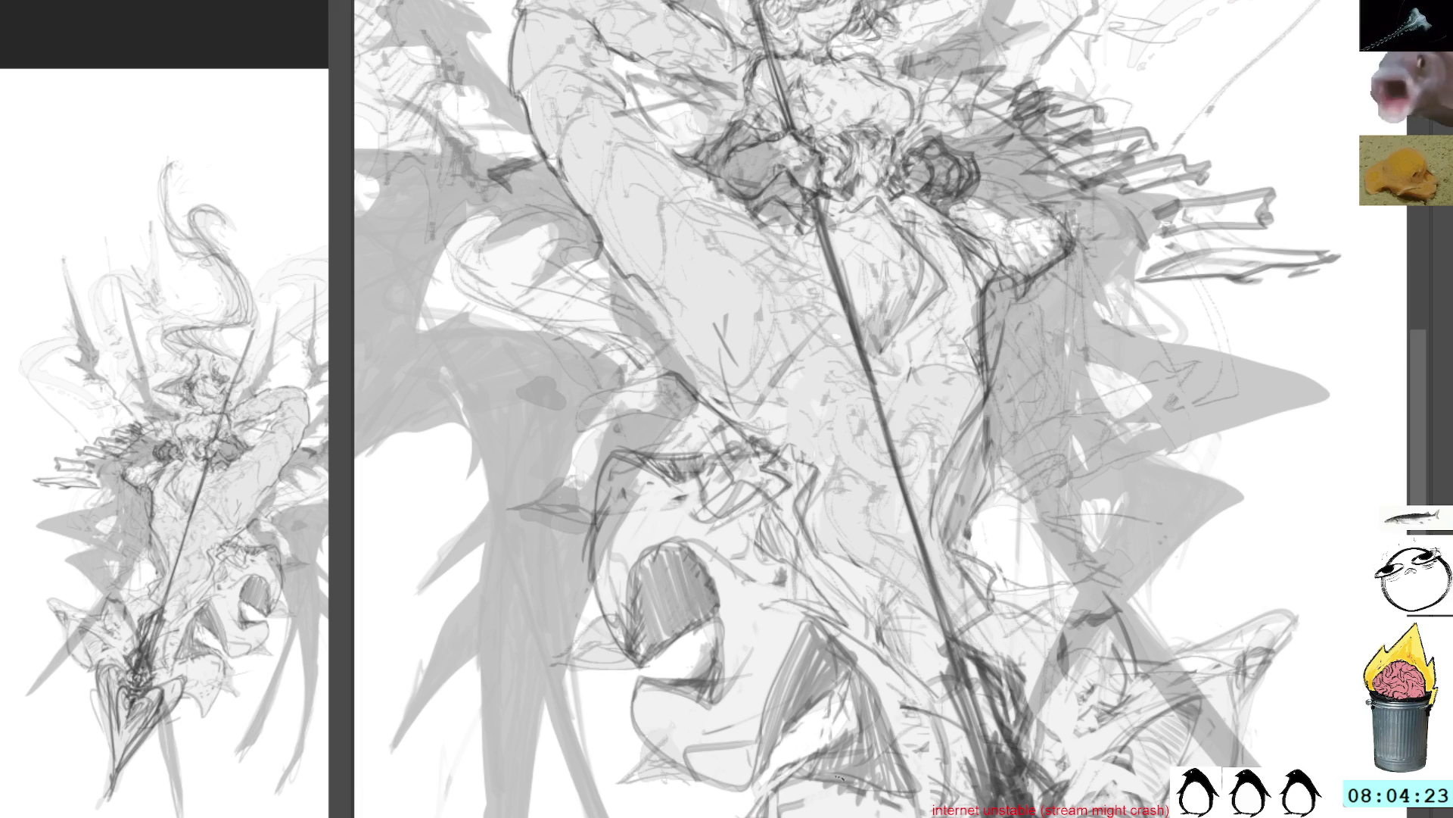
mouse_move(1168, 595)
left_mouse_down()
mouse_move(1089, 509)
mouse_move(1115, 475)
left_mouse_up()
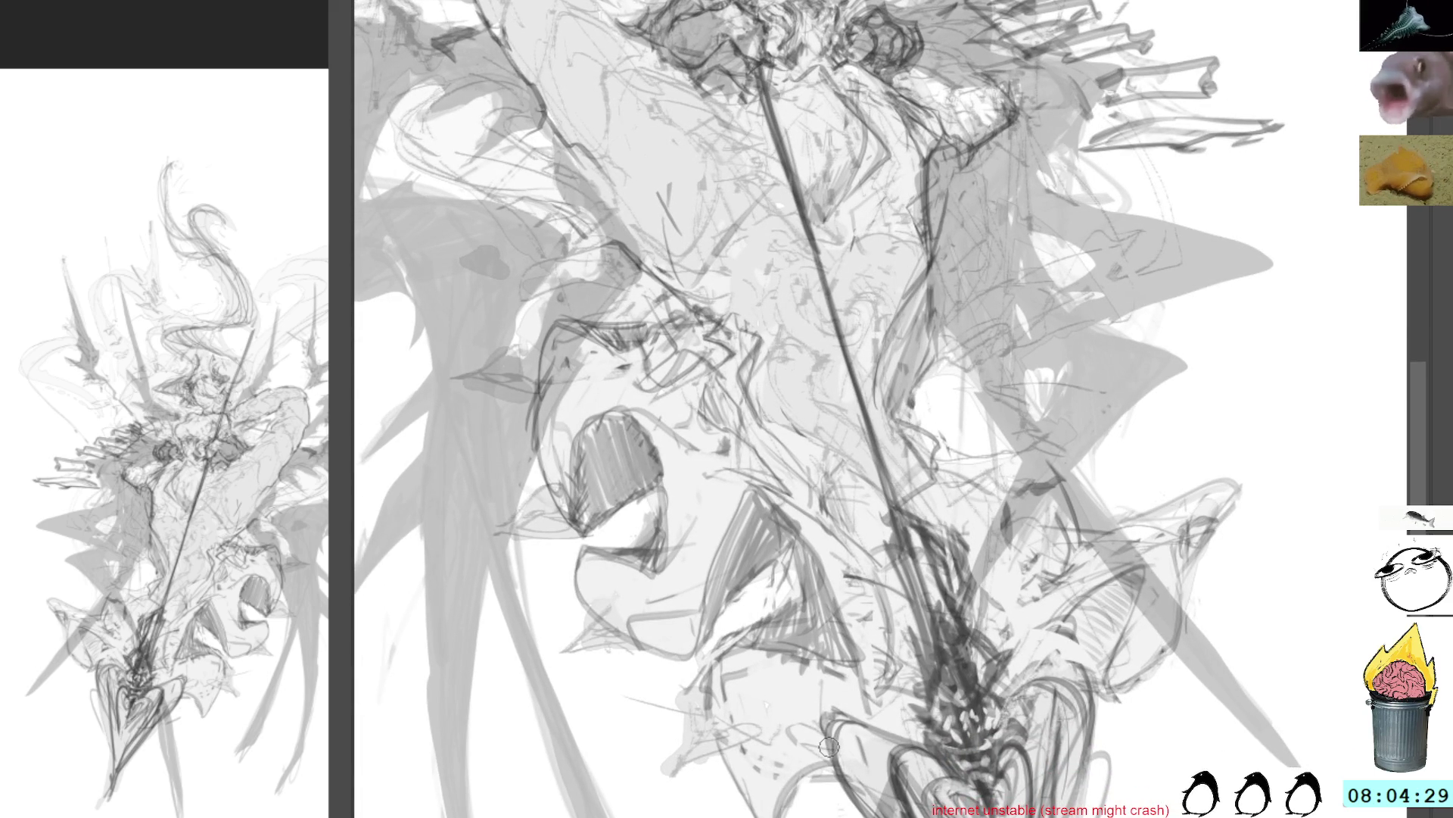
Lasso small areas near the spearhead's lower left and sketch small dark strokes there
mouse_move(833, 789)
left_mouse_down()
mouse_move(780, 814)
mouse_move(818, 814)
left_mouse_up()
key("ctrl+shift+a")
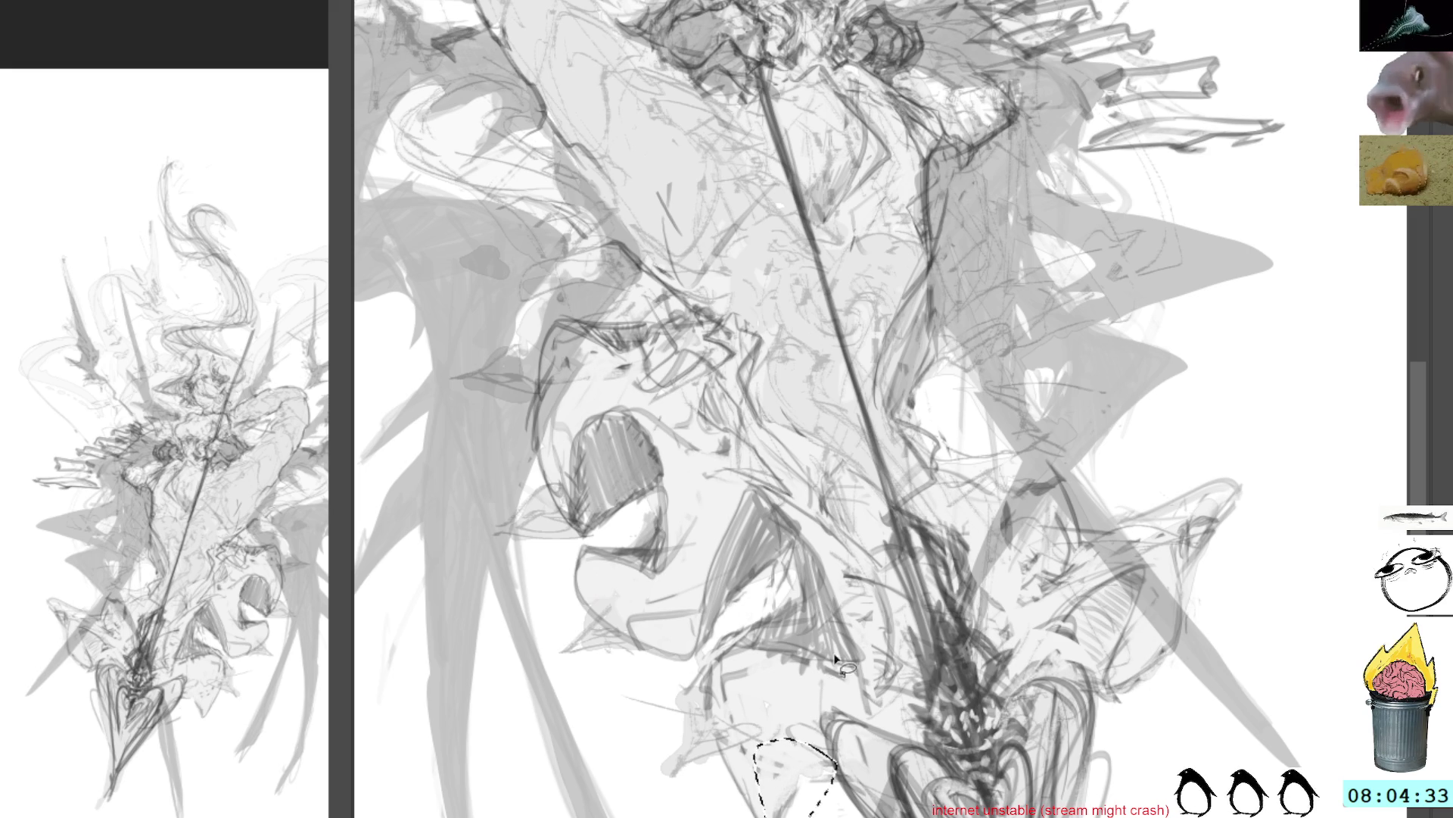
mouse_move(822, 745)
left_mouse_down()
mouse_move(772, 814)
mouse_move(810, 738)
mouse_move(817, 757)
mouse_move(822, 685)
left_mouse_up()
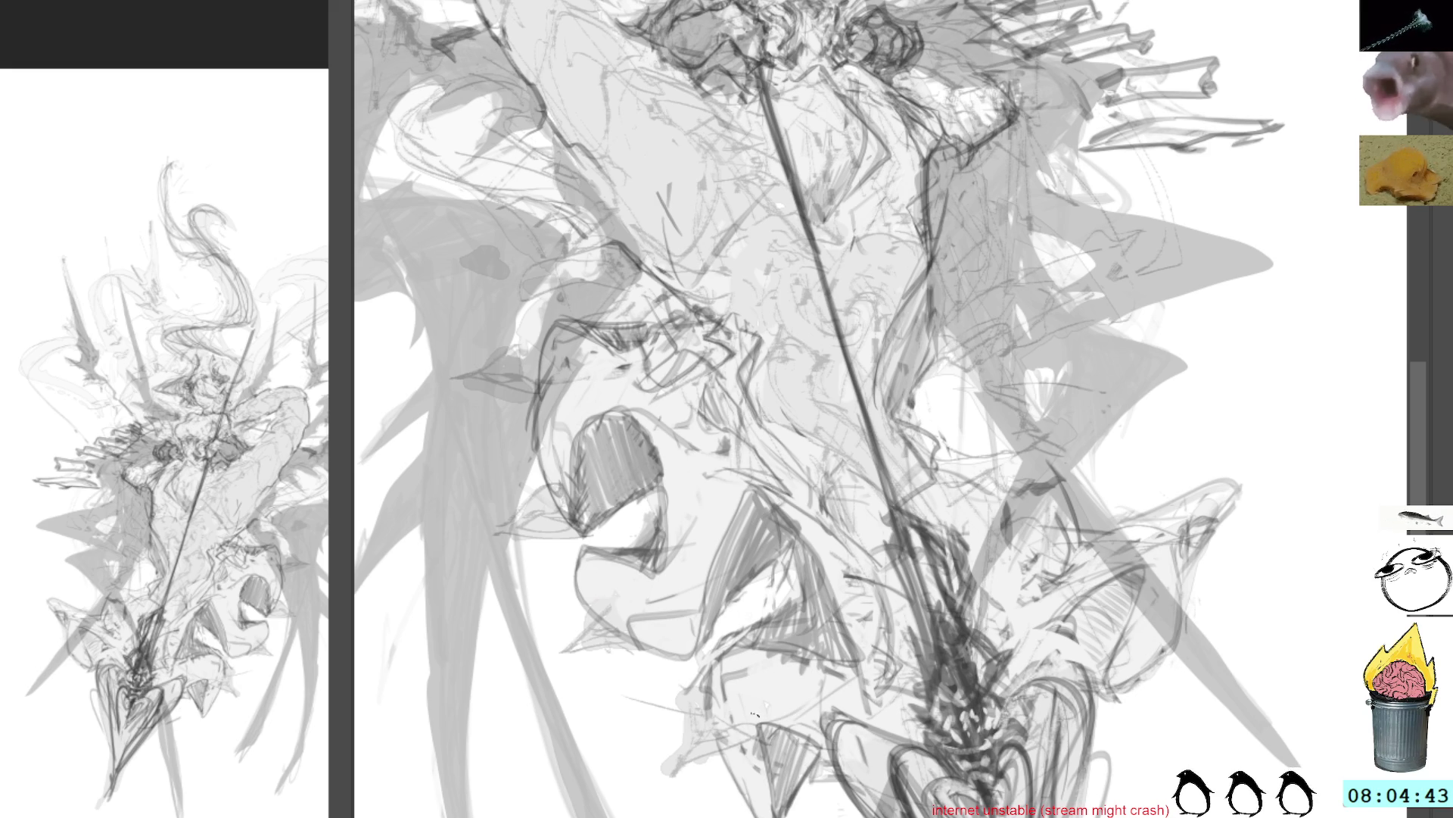
left_click_drag(753, 716, 806, 708)
mouse_move(750, 749)
left_mouse_down()
mouse_move(757, 787)
mouse_move(757, 757)
mouse_move(848, 689)
left_mouse_up()
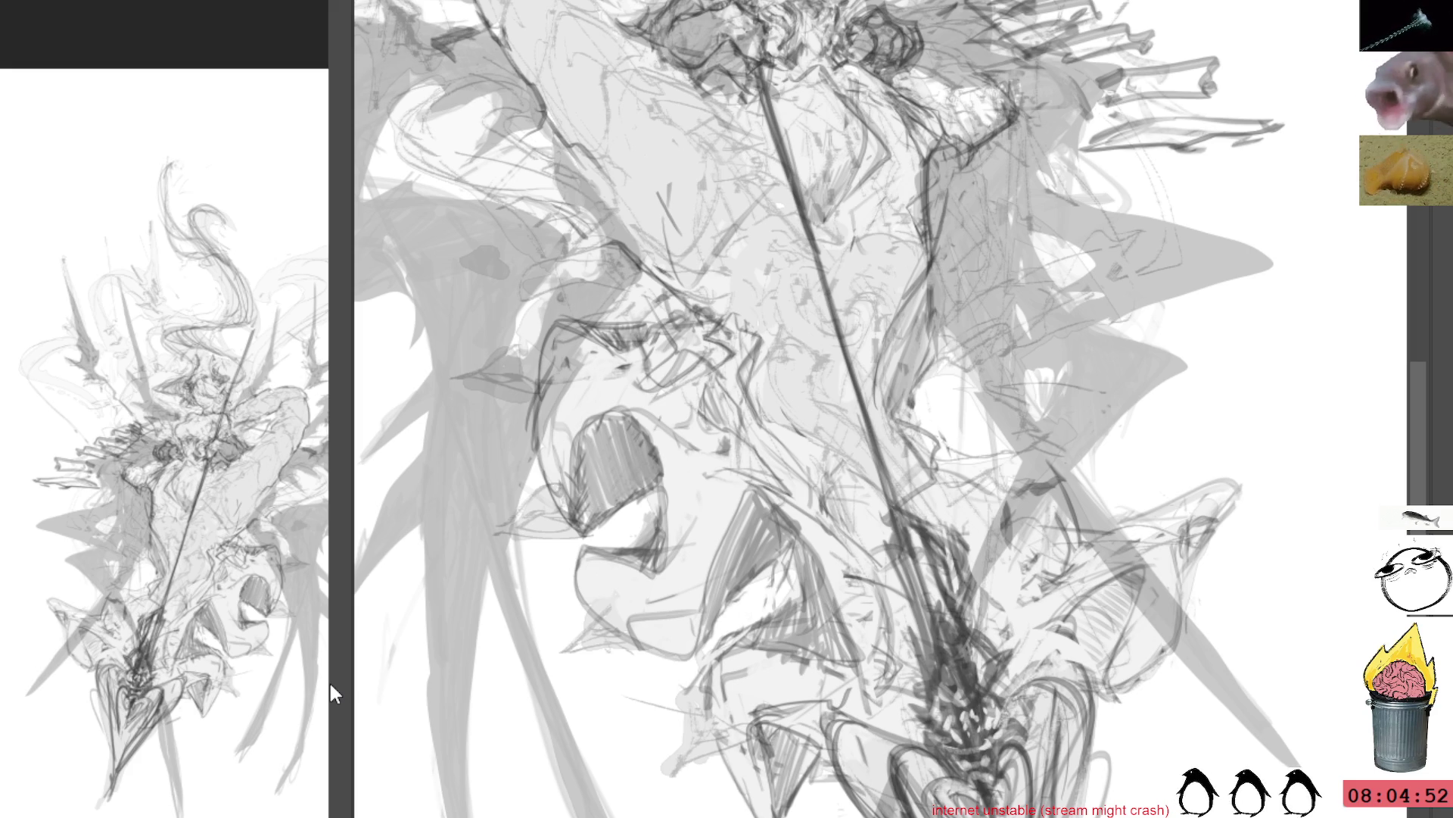
scroll(1016, 295, "up", 5)
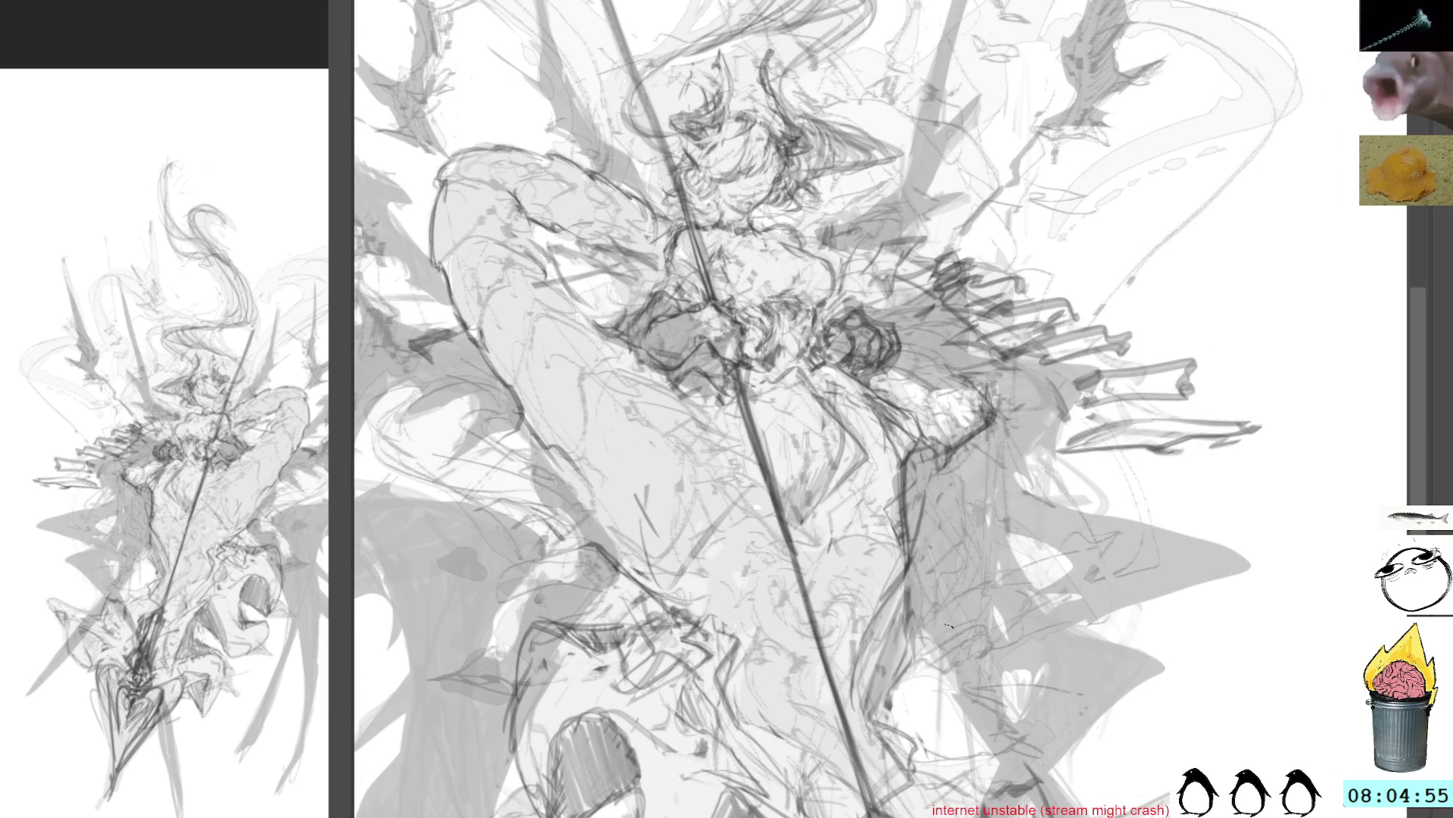
Clear a lassoed section of the spear shaft and deselect
scroll(949, 624, "down", 7)
mouse_move(829, 399)
left_mouse_down()
mouse_move(886, 491)
mouse_move(896, 454)
left_mouse_up()
key("Delete")
key("ctrl+shift+a")
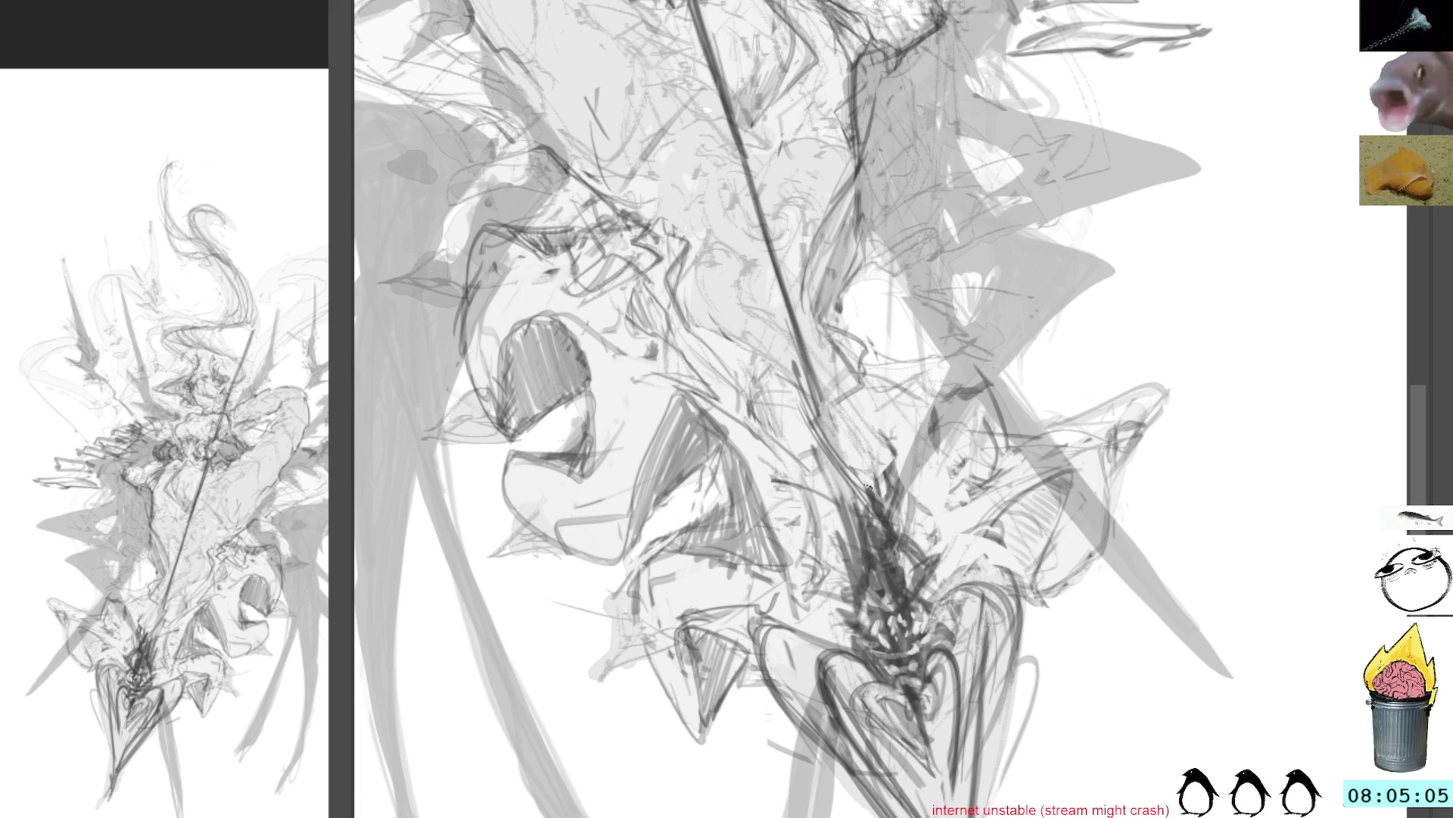
Redraw the shaft with firm dark strokes and hatch short strokes at the spear base
mouse_move(790, 406)
left_mouse_down()
mouse_move(821, 494)
mouse_move(807, 528)
mouse_move(852, 579)
mouse_move(840, 551)
left_mouse_up()
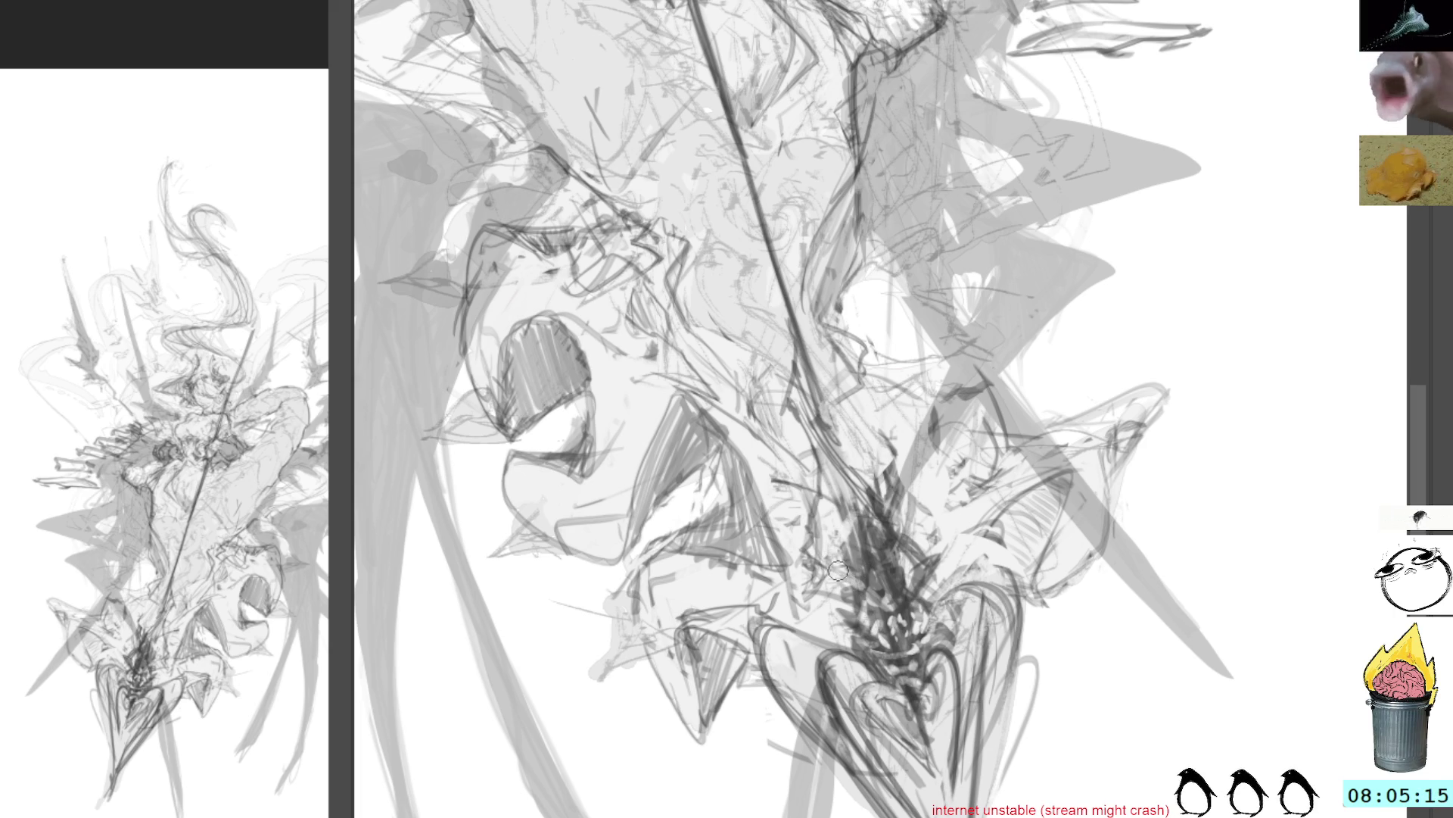
mouse_move(839, 566)
left_mouse_down()
mouse_move(833, 522)
mouse_move(851, 511)
mouse_move(836, 545)
mouse_move(843, 529)
mouse_move(847, 598)
mouse_move(854, 517)
mouse_move(797, 417)
mouse_move(817, 473)
left_mouse_up()
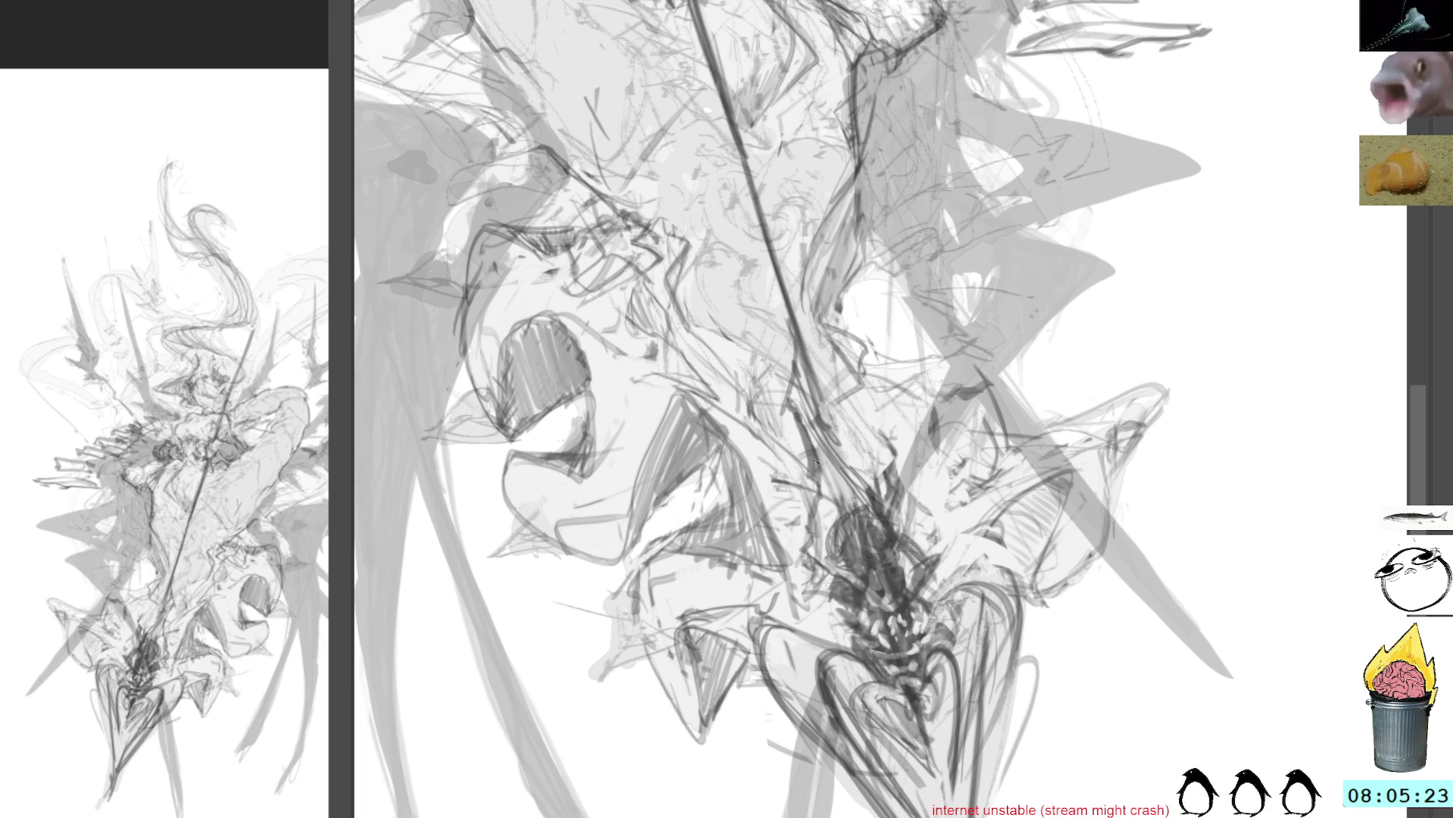
mouse_move(818, 394)
left_mouse_down()
mouse_move(833, 378)
mouse_move(870, 485)
left_mouse_up()
left_click_drag(844, 416, 874, 500)
mouse_move(821, 378)
left_mouse_down()
mouse_move(833, 451)
mouse_move(869, 505)
left_mouse_up()
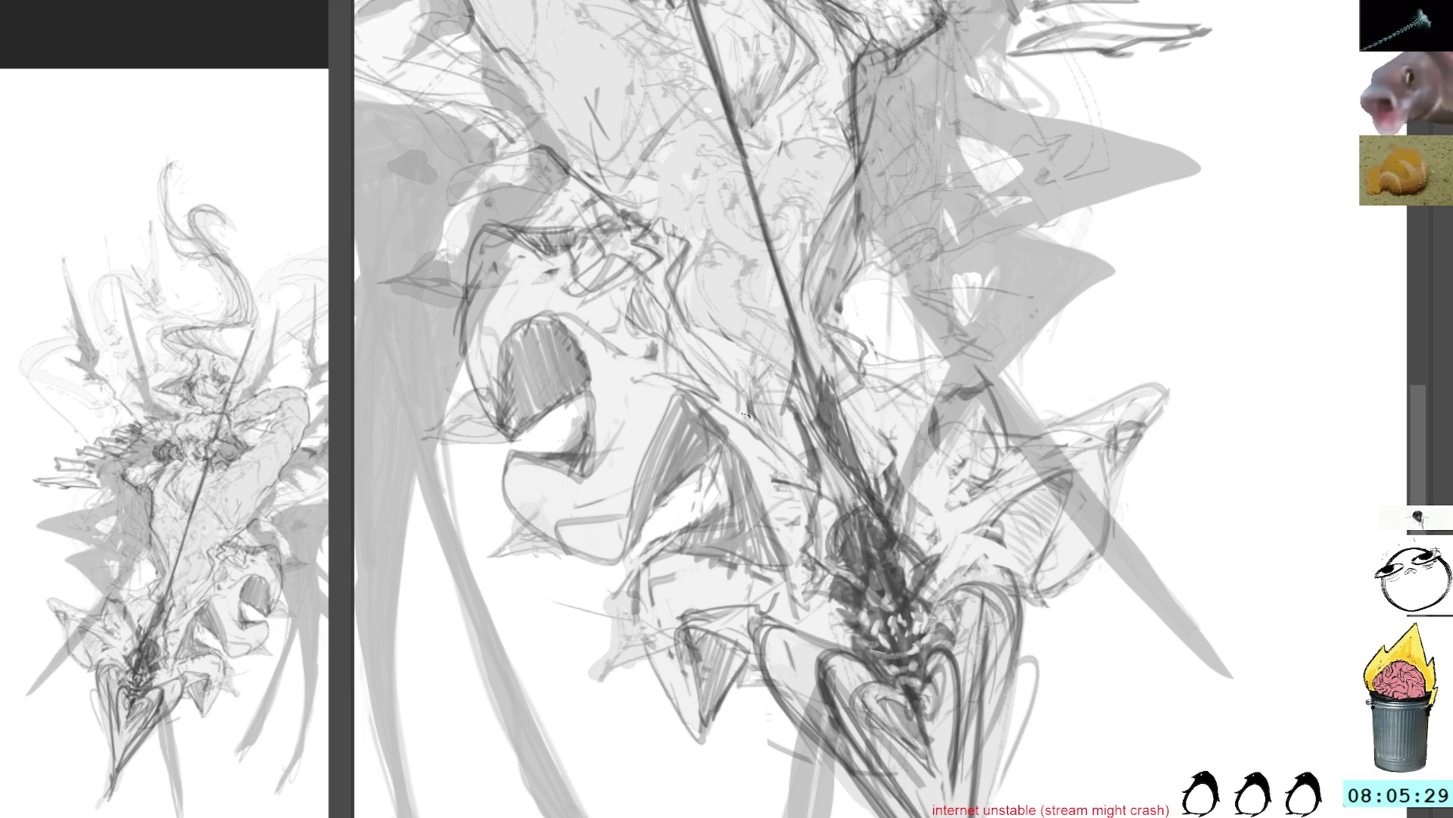
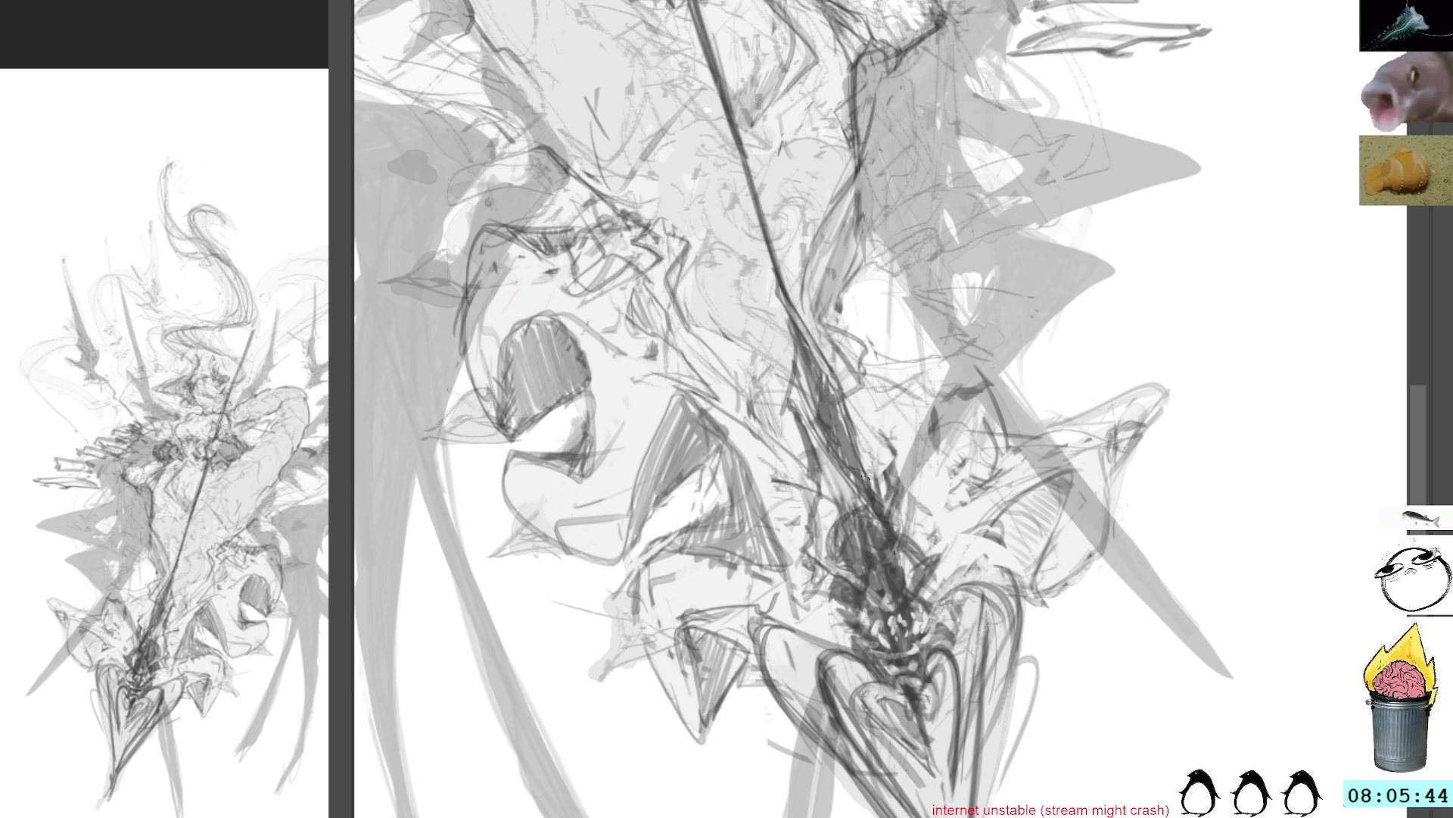
Sketch a few light pencil strokes near the spear's lower tip, then review the canvas
mouse_move(841, 481)
left_mouse_down()
mouse_move(897, 546)
mouse_move(912, 539)
mouse_move(898, 568)
left_mouse_up()
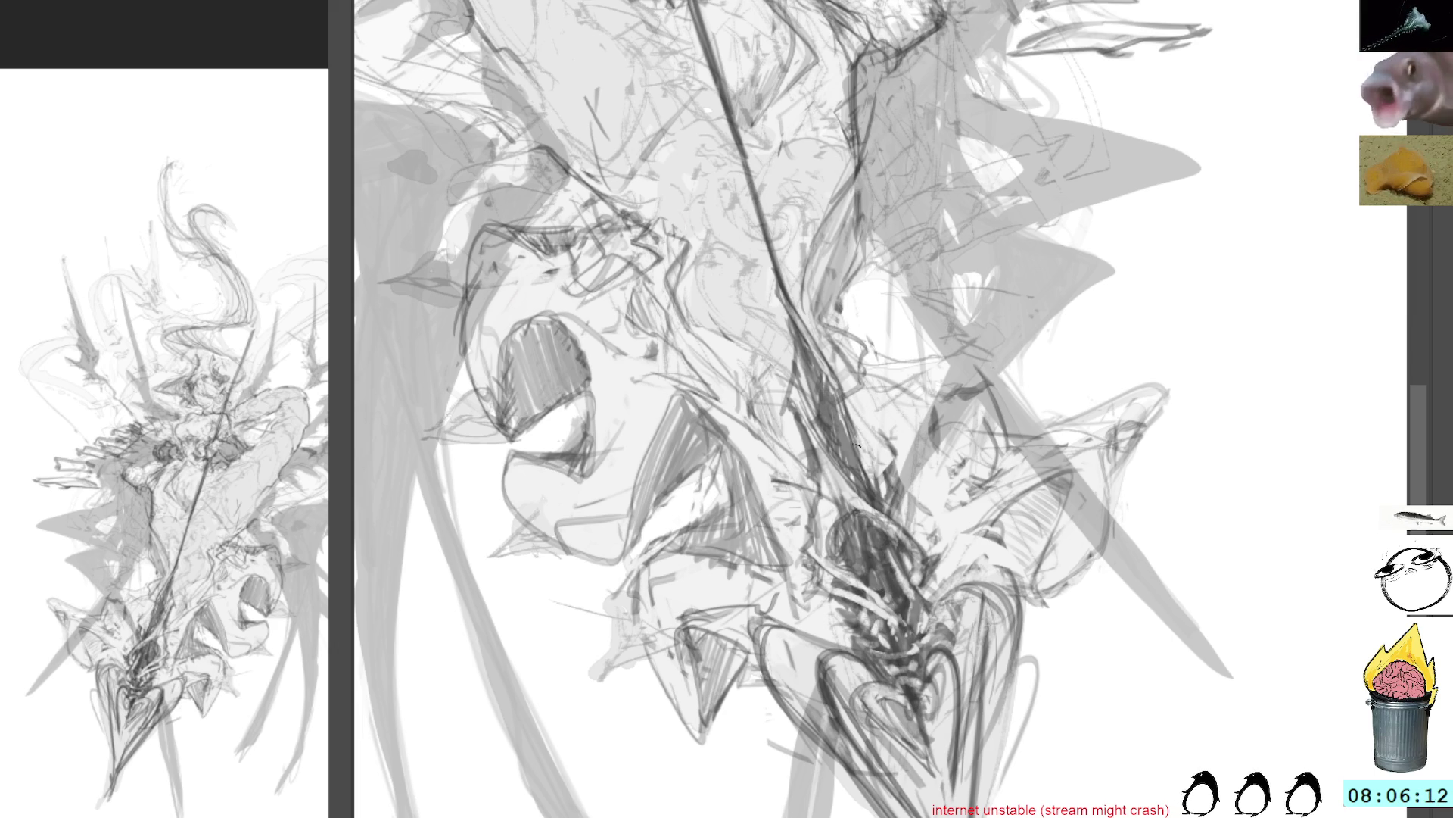
scroll(861, 420, "up", 3)
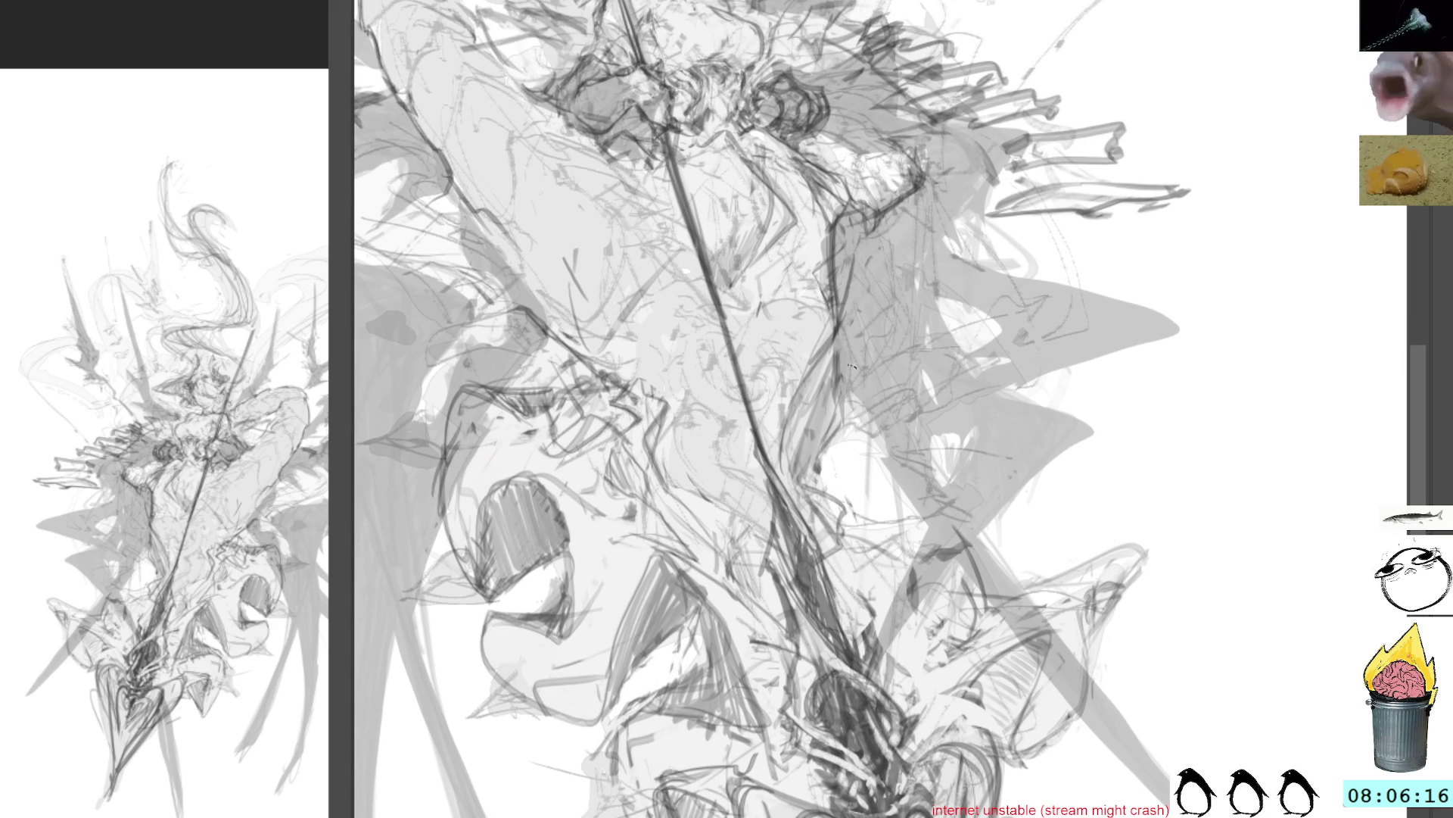
Add small dark marks at the spear head and darken the shaft crossing the figure's lap
scroll(883, 495, "down", 4)
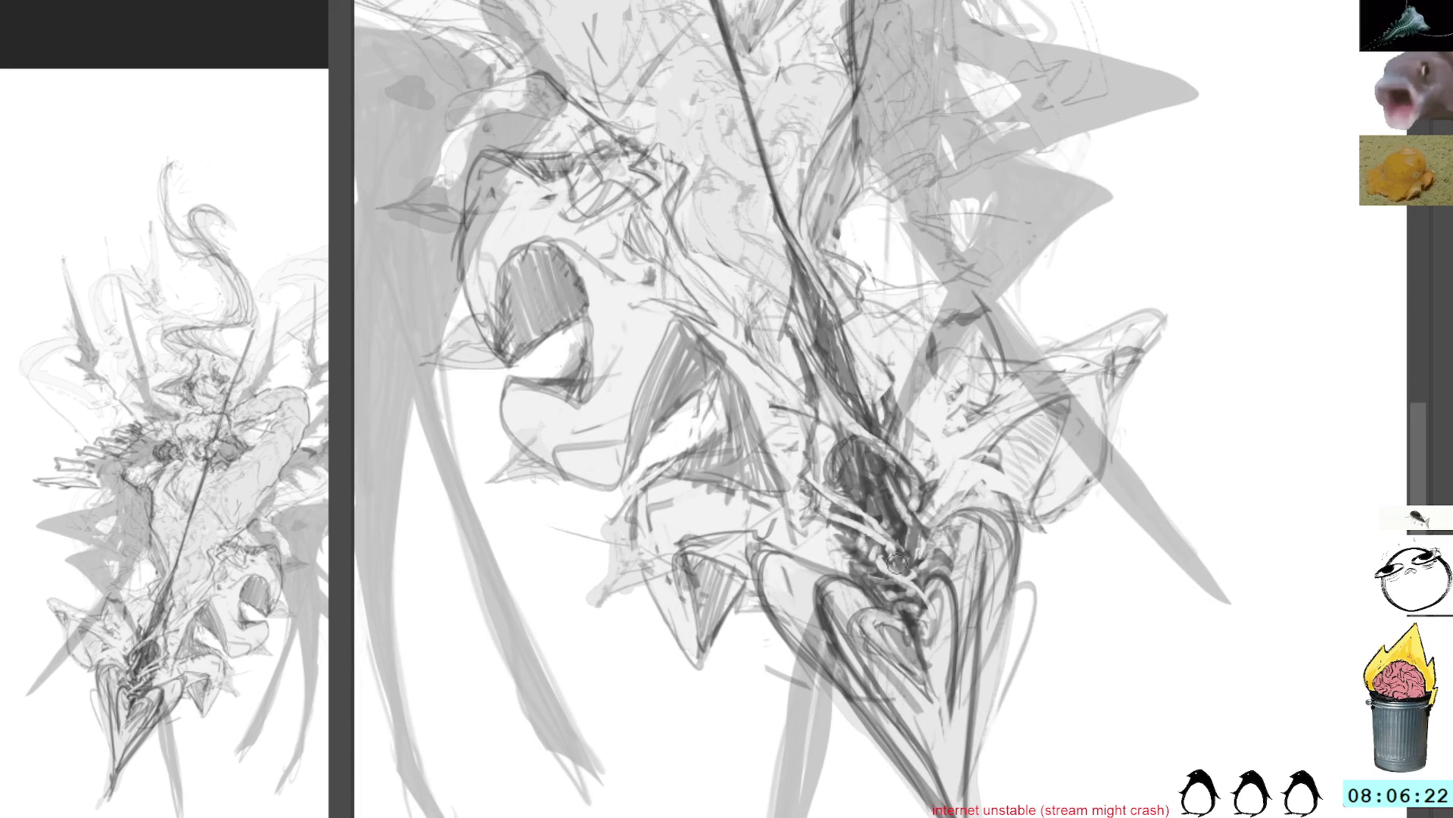
mouse_move(893, 562)
left_mouse_down()
mouse_move(918, 595)
mouse_move(913, 553)
left_mouse_up()
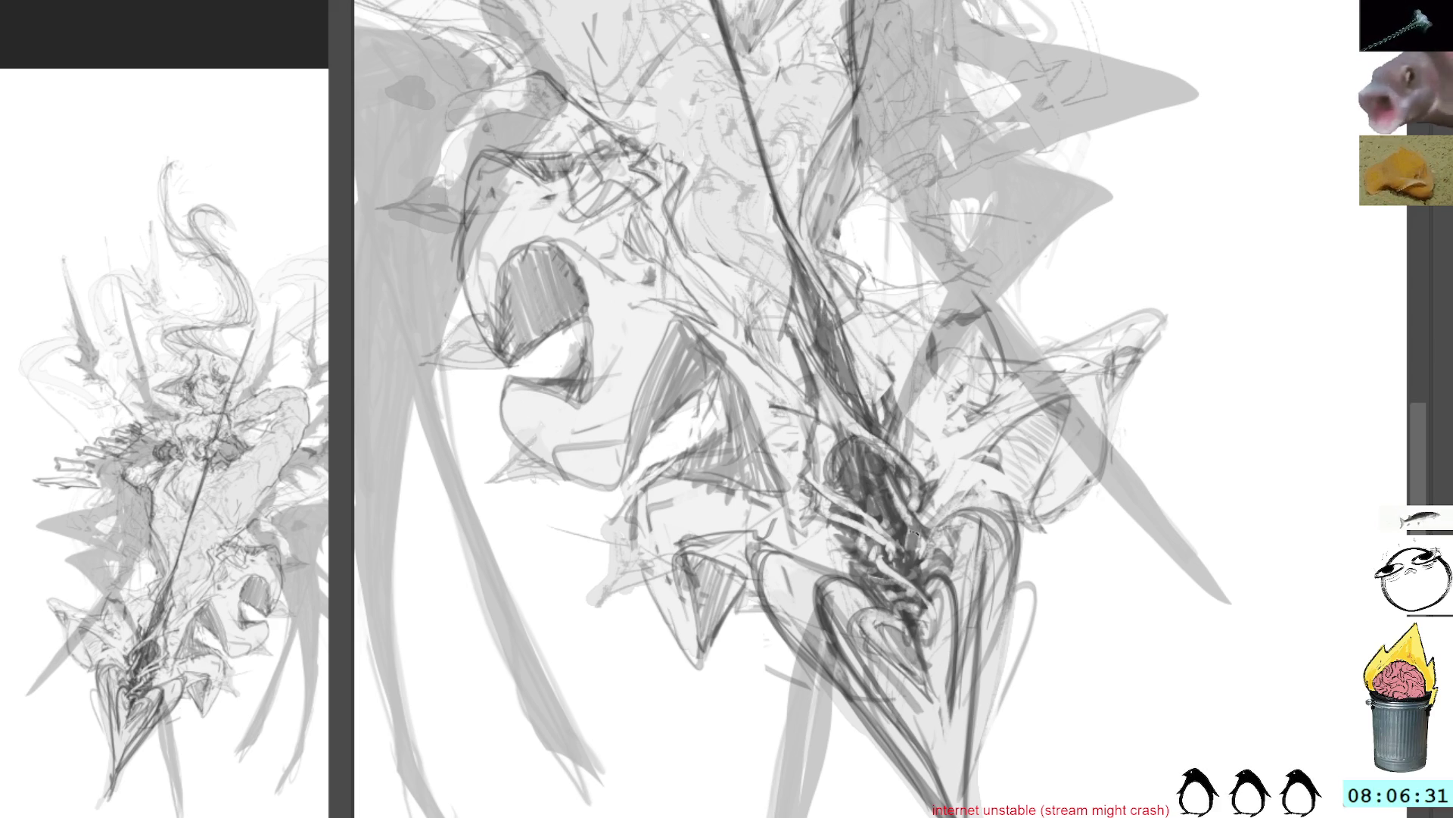
mouse_move(846, 296)
left_mouse_down()
mouse_move(855, 462)
mouse_move(901, 681)
mouse_move(918, 267)
left_mouse_up()
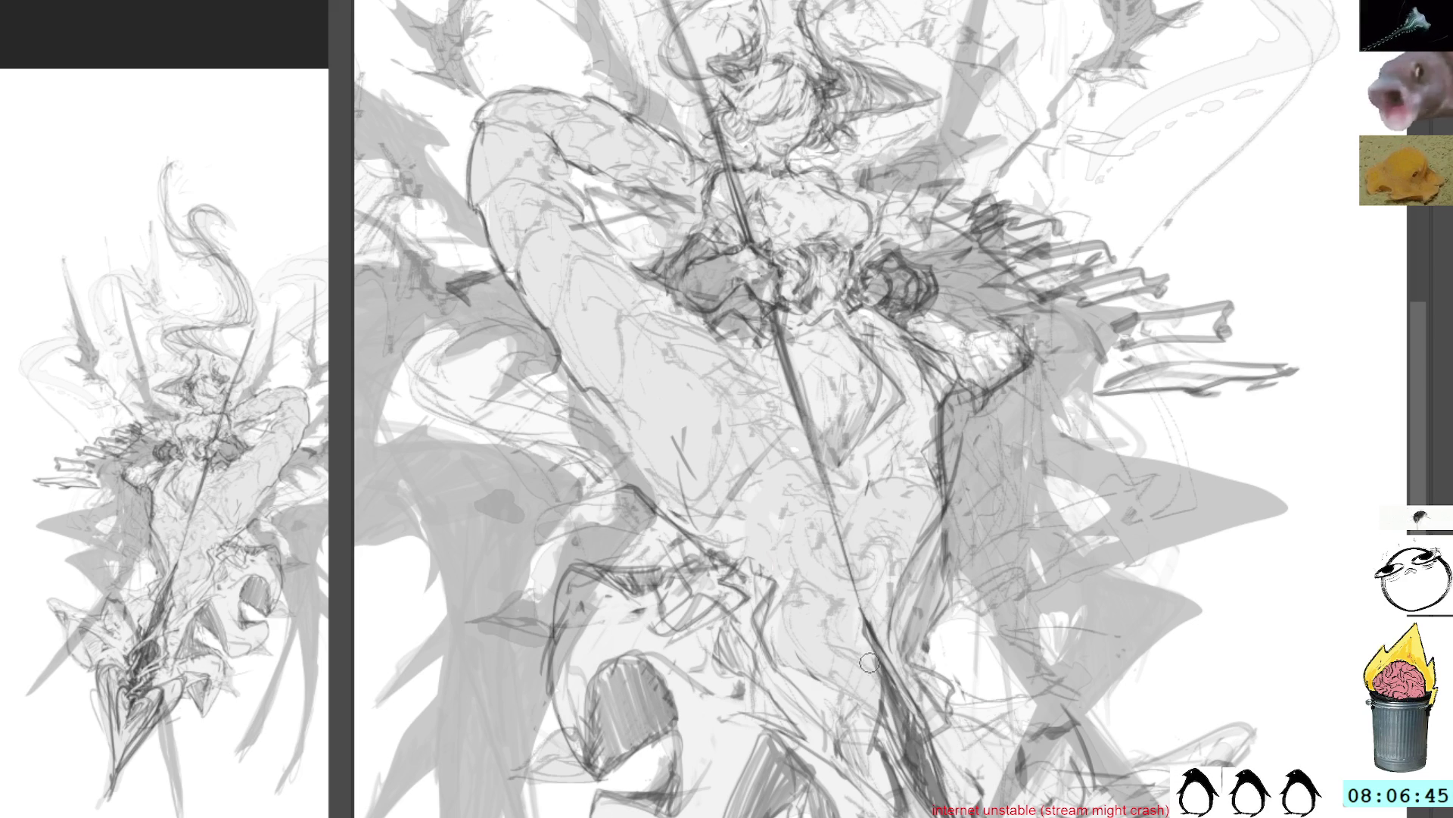
mouse_move(859, 658)
left_mouse_down()
mouse_move(877, 685)
mouse_move(831, 524)
left_mouse_up()
With the view rotated counter-clockwise, darken the spear shaft with repeated pencil strokes
key("ctrl+bracketleft")
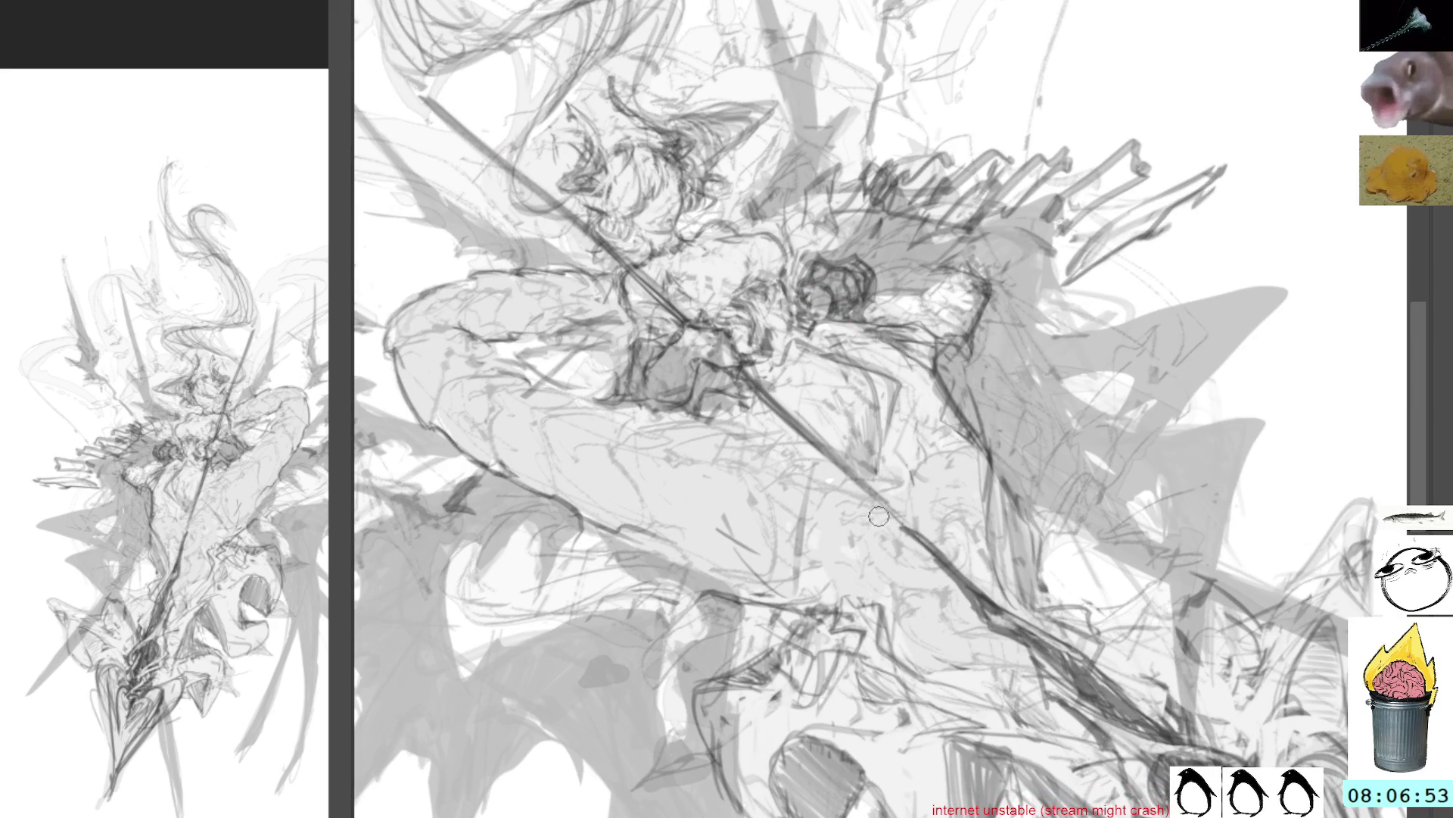
mouse_move(935, 568)
left_mouse_down()
mouse_move(833, 461)
mouse_move(847, 465)
left_mouse_up()
mouse_move(988, 595)
left_mouse_down()
mouse_move(872, 485)
mouse_move(937, 547)
left_mouse_up()
left_click_drag(1015, 617, 988, 604)
Erase to lighten the spear's upper tip, then return the view upright
left_click_drag(801, 380, 878, 499)
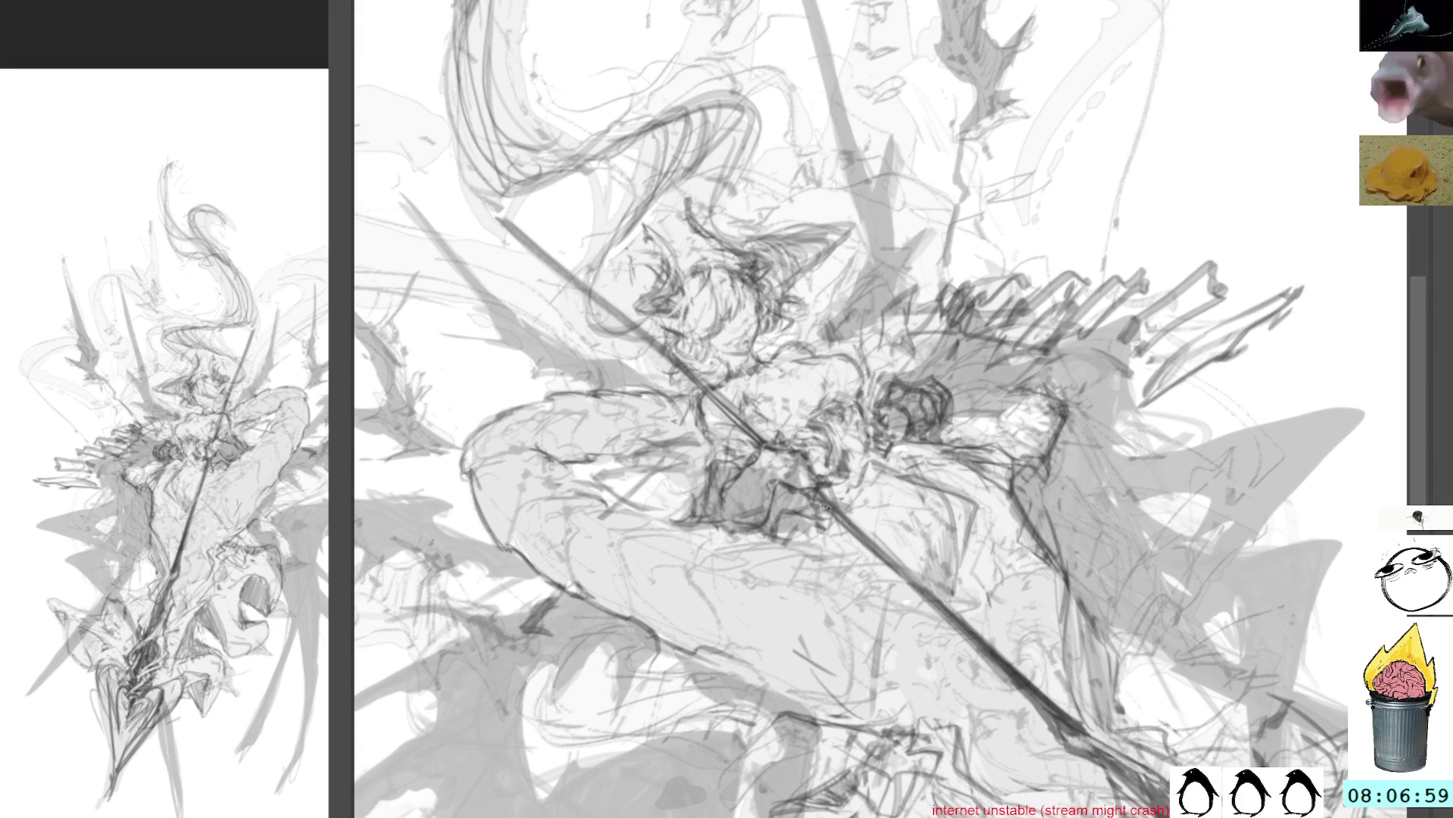
left_click_drag(818, 463, 928, 597)
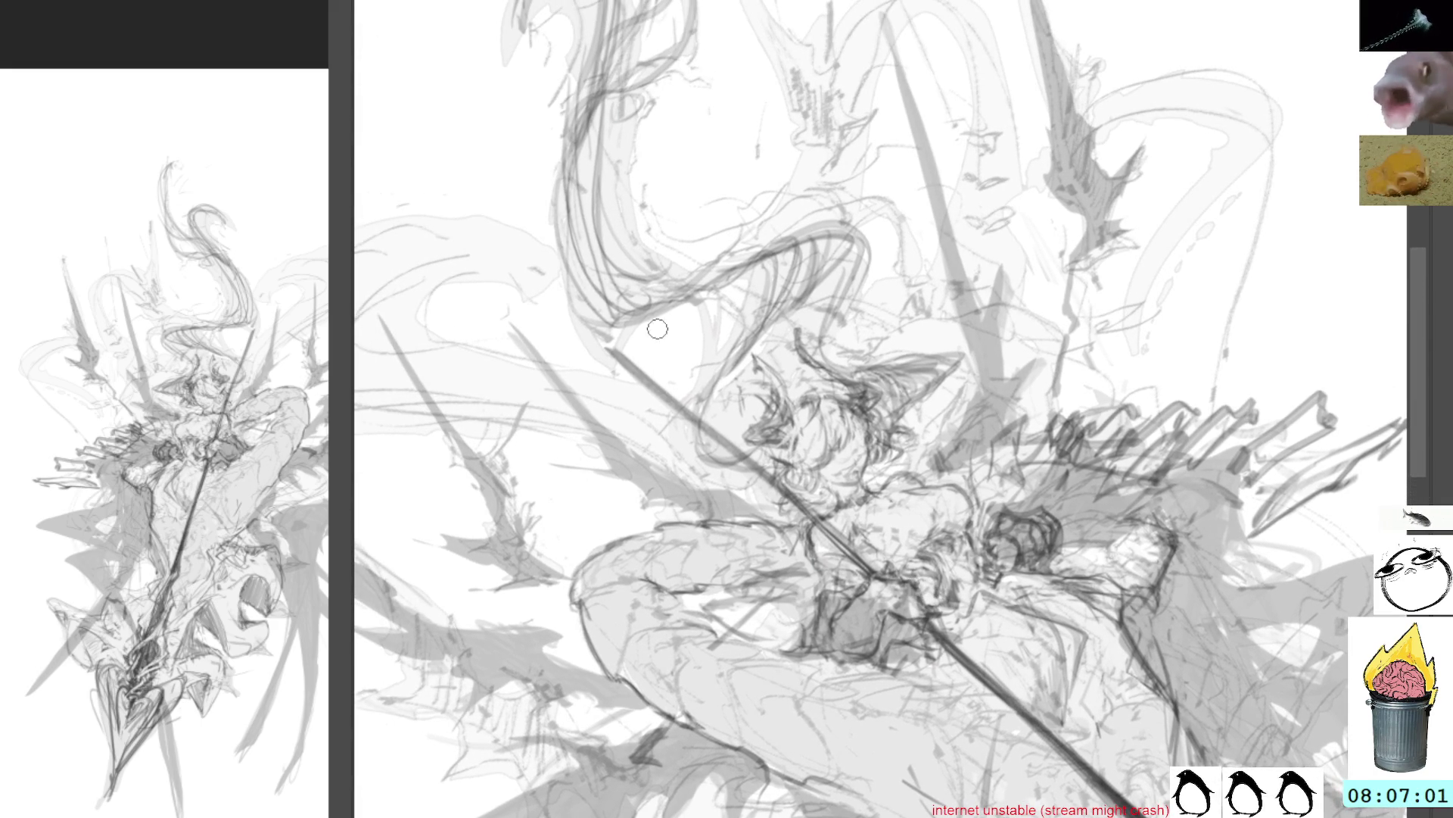
left_click_drag(616, 354, 709, 430)
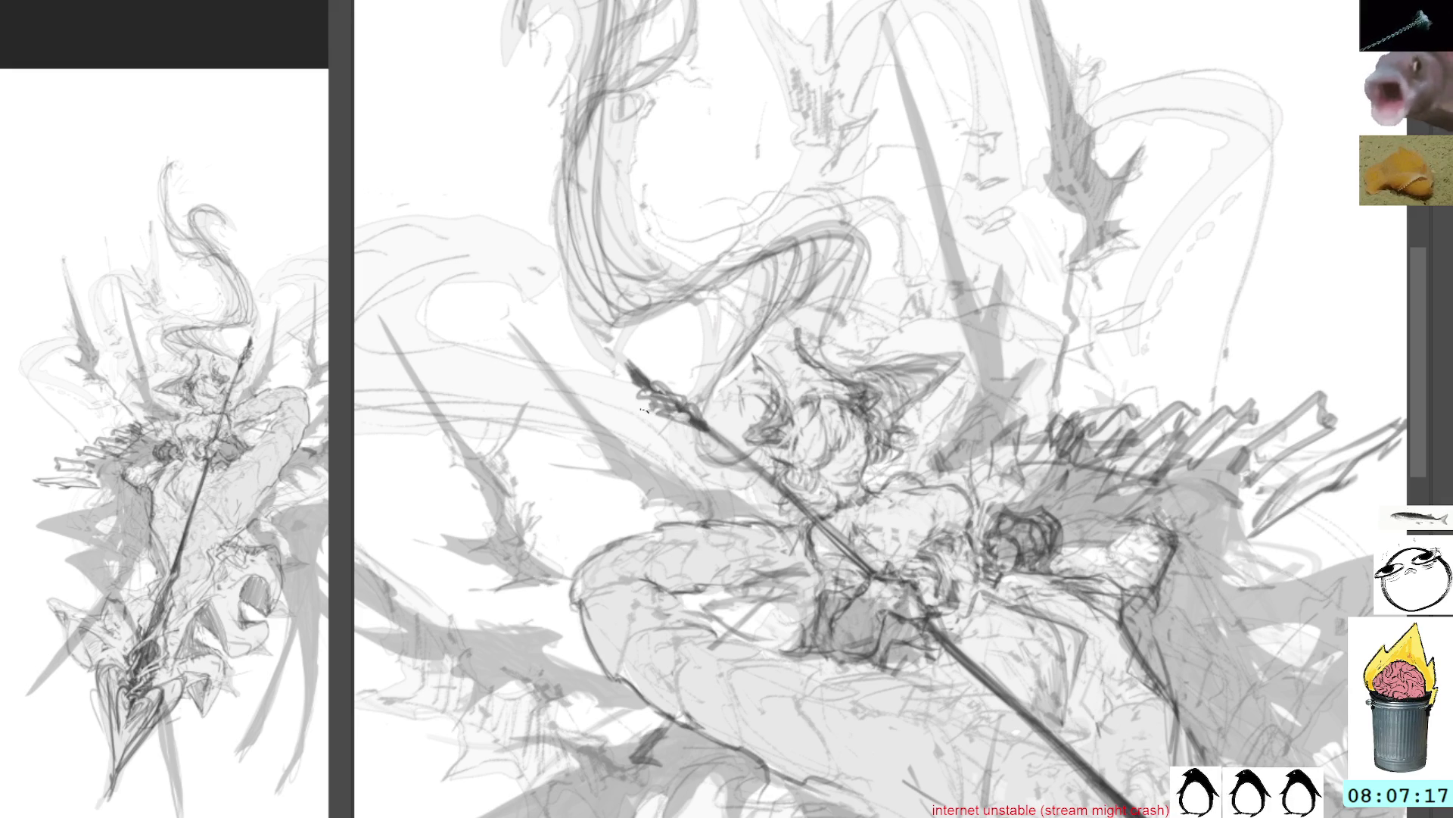
key("5")
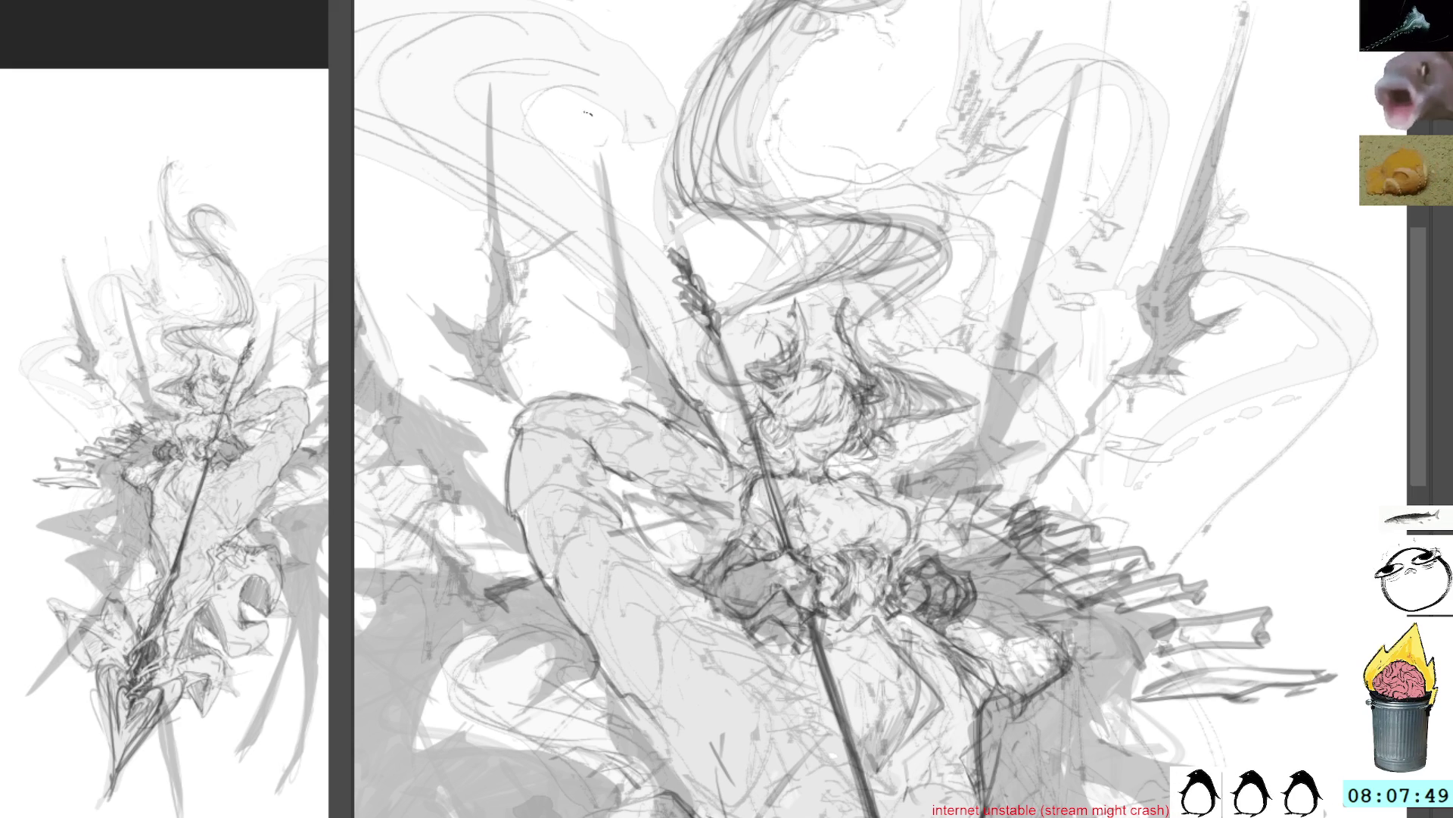
Draw a long dark spike line to the left of the spear
left_click_drag(602, 140, 634, 333)
Extend the tall dark spike line left of the spear and darken the left spike's edge
mouse_move(607, 195)
left_mouse_down()
mouse_move(630, 326)
mouse_move(617, 334)
mouse_move(642, 371)
left_mouse_up()
left_click_drag(610, 324, 631, 348)
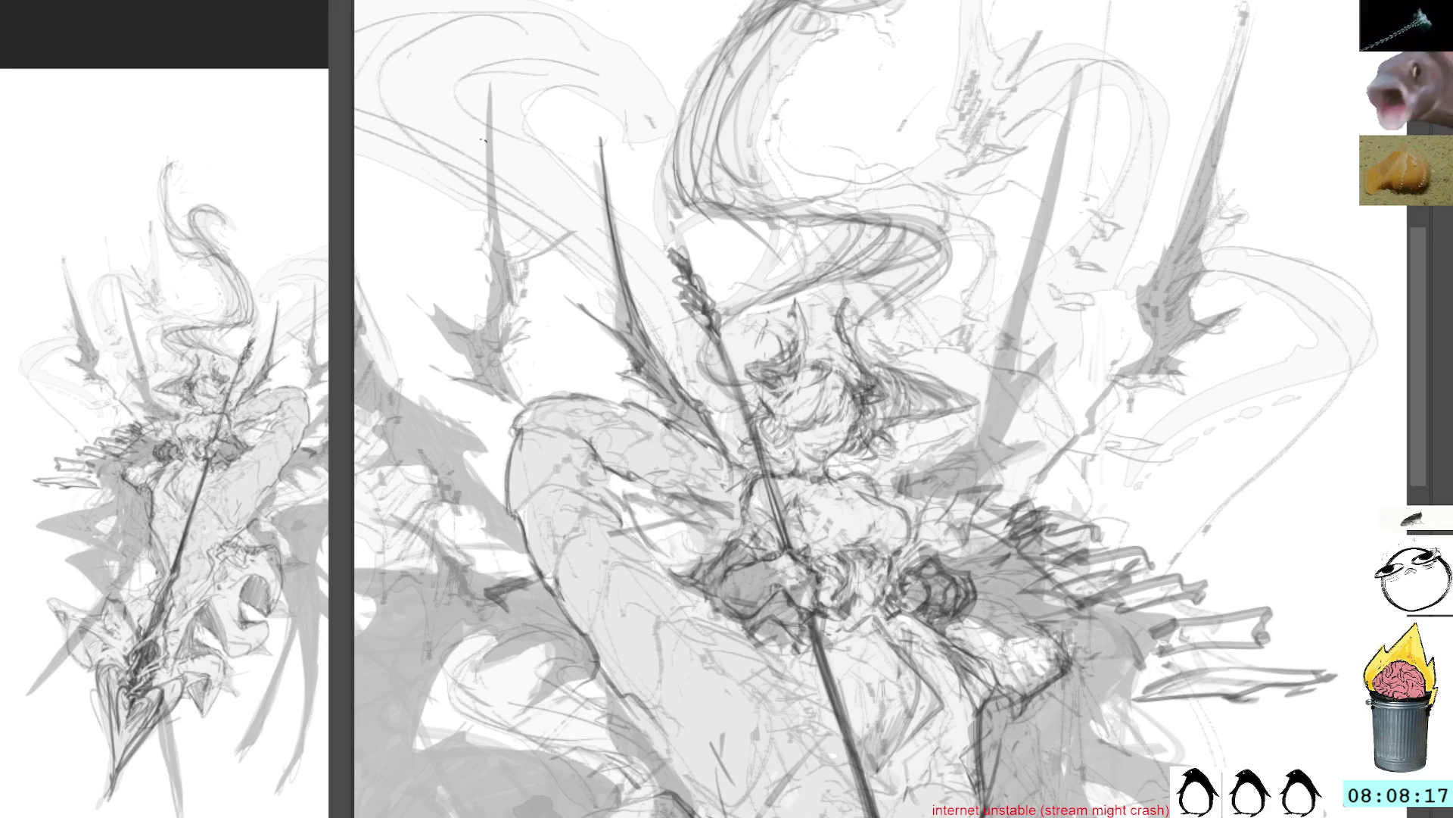
left_click_drag(512, 393, 491, 74)
mouse_move(494, 172)
left_mouse_down()
mouse_move(484, 341)
mouse_move(424, 307)
mouse_move(475, 371)
mouse_move(435, 378)
mouse_move(465, 356)
mouse_move(488, 386)
mouse_move(473, 333)
mouse_move(484, 359)
left_mouse_up()
Add small marks near the left spike and darken its long lower edge
mouse_move(492, 297)
left_mouse_down()
mouse_move(484, 345)
mouse_move(494, 311)
left_mouse_up()
left_click_drag(499, 182, 500, 291)
left_click_drag(455, 261, 471, 278)
mouse_move(344, 201)
left_mouse_down()
mouse_move(526, 291)
mouse_move(521, 271)
left_mouse_up()
mouse_move(437, 163)
left_mouse_down()
mouse_move(553, 418)
mouse_move(536, 405)
mouse_move(613, 499)
left_mouse_up()
mouse_move(559, 446)
left_mouse_down()
mouse_move(672, 525)
mouse_move(660, 513)
left_mouse_up()
left_click_drag(596, 471, 681, 576)
mouse_move(638, 525)
left_mouse_down()
mouse_move(684, 580)
mouse_move(623, 515)
left_mouse_up()
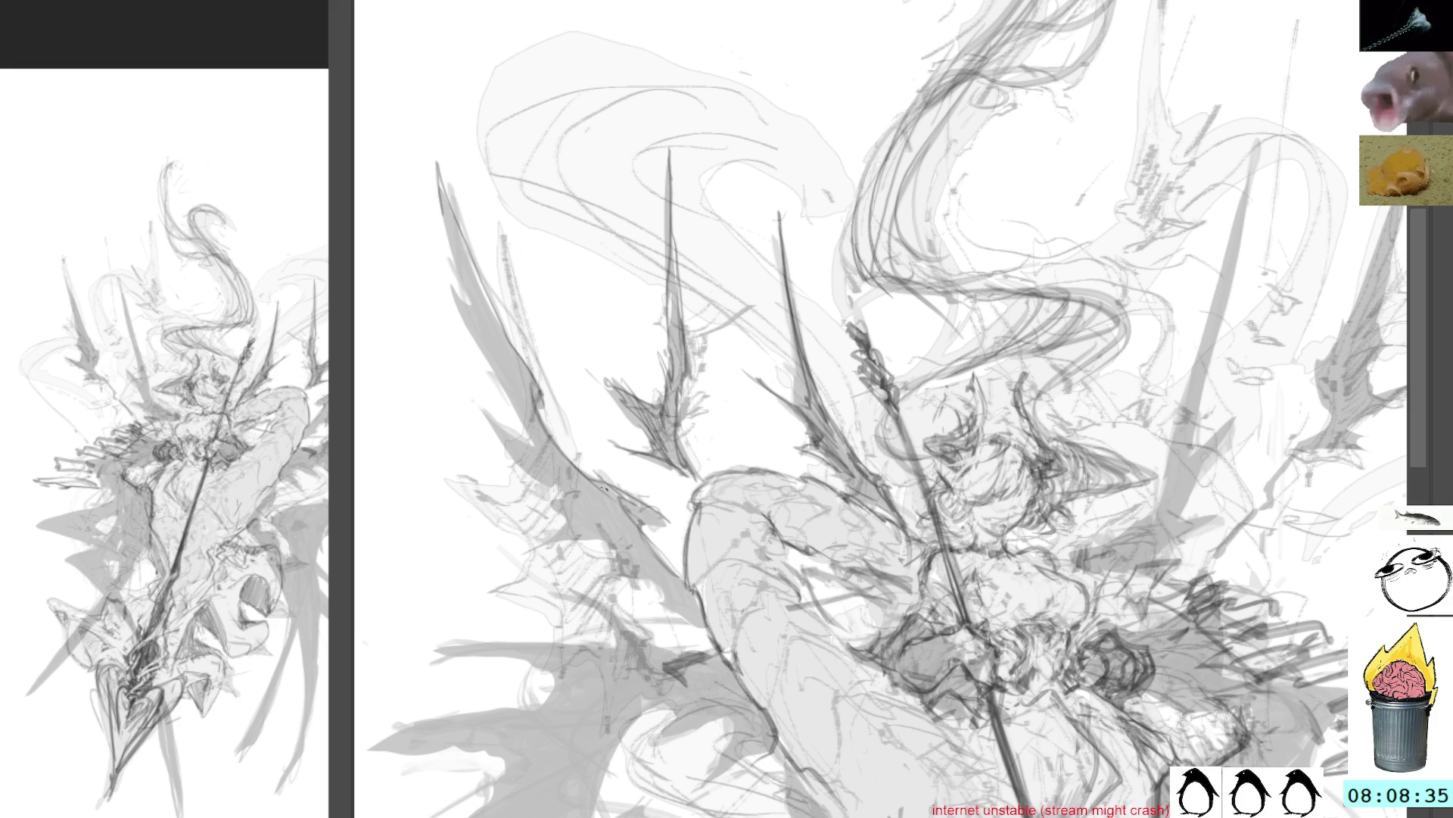
Add faint strokes along the left spike and darken the upper-left spike's left edge
left_click_drag(521, 396, 609, 501)
mouse_move(507, 428)
left_mouse_down()
mouse_move(606, 497)
mouse_move(607, 566)
left_mouse_up()
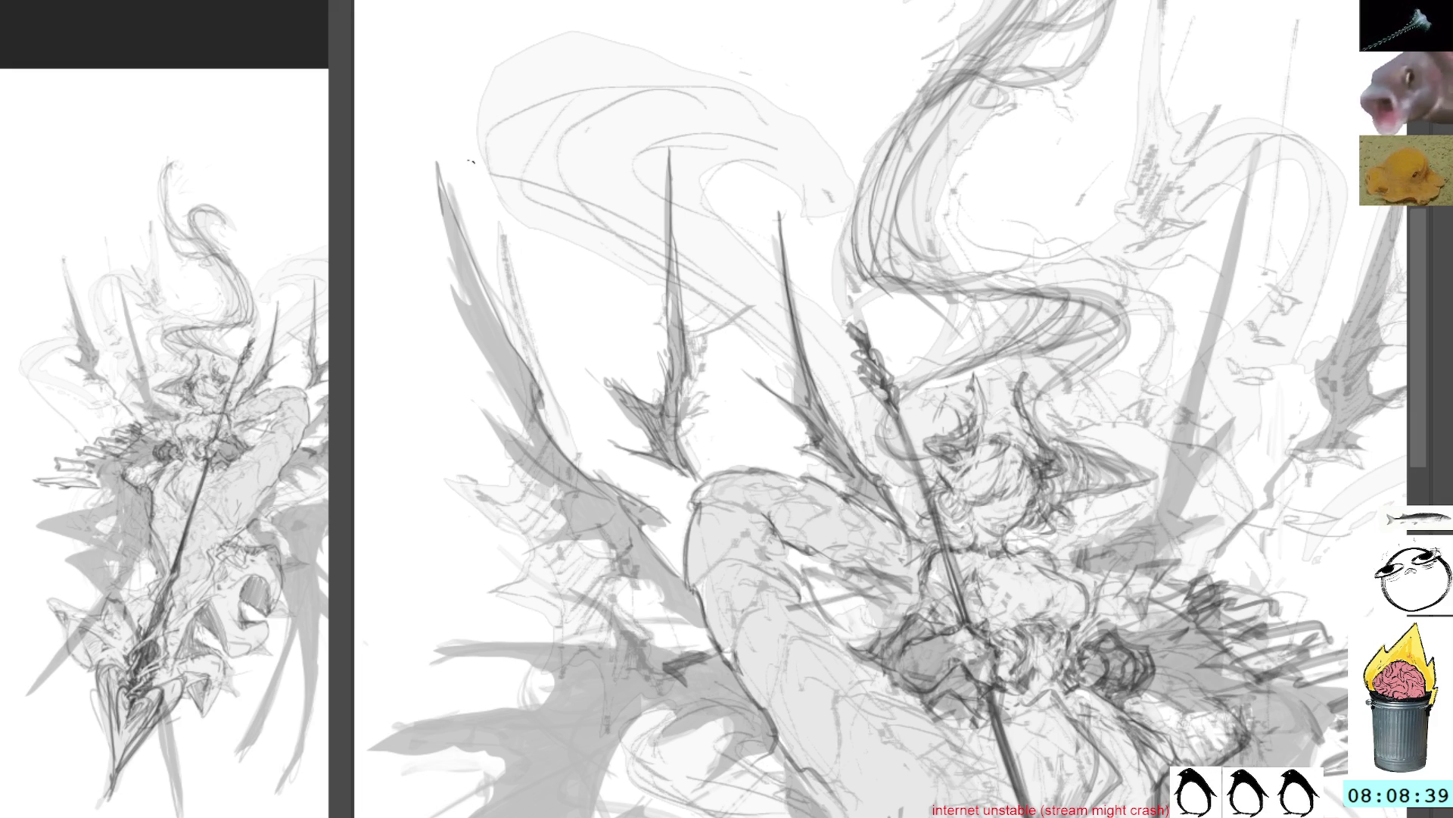
mouse_move(450, 216)
left_mouse_down()
mouse_move(488, 323)
mouse_move(463, 266)
left_mouse_up()
left_click_drag(438, 191, 488, 339)
left_click_drag(452, 241, 520, 418)
left_click_drag(479, 334, 530, 444)
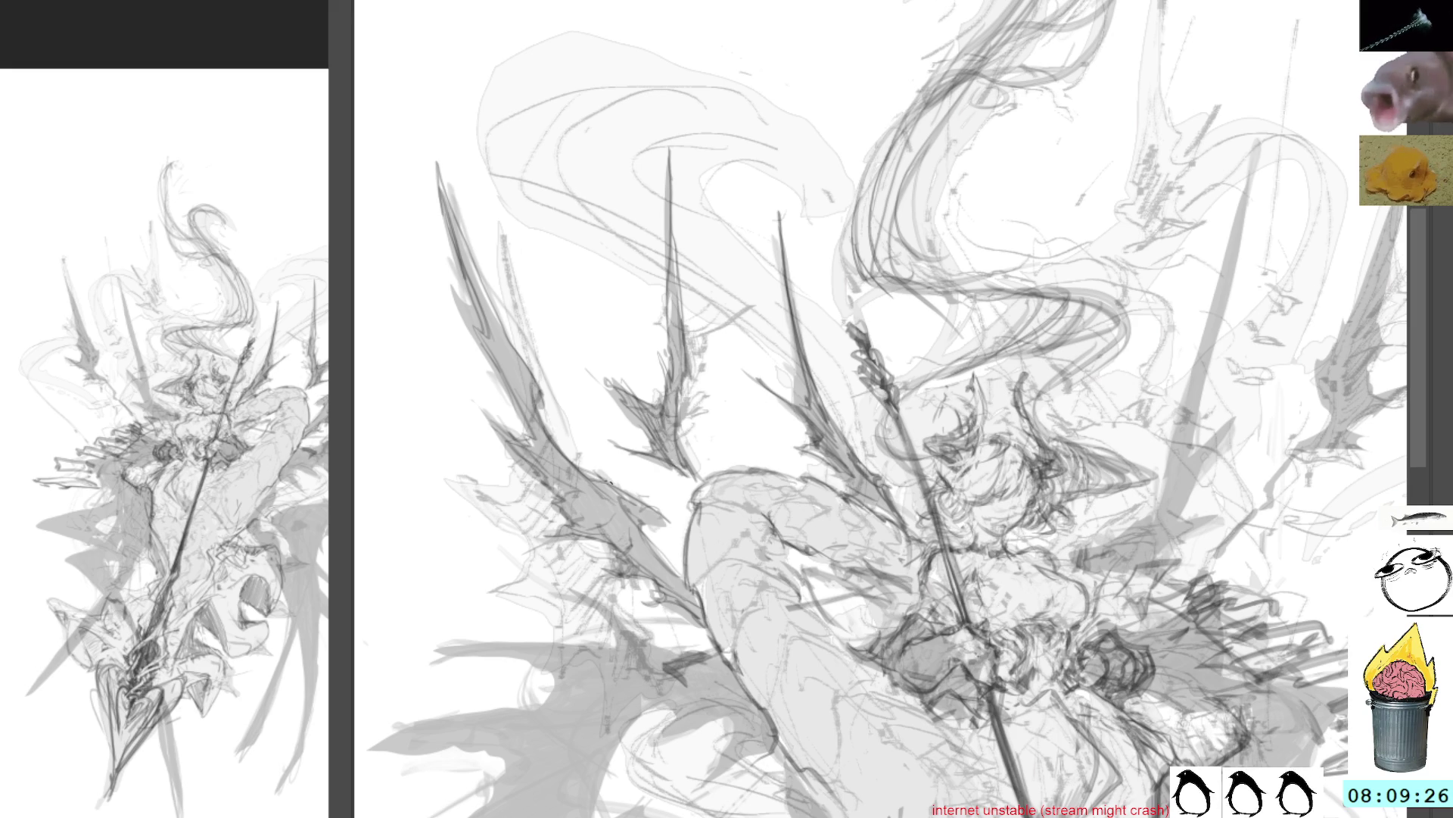
Pan to the figure's lower half and rotate the view until the spear is horizontal
left_click_drag(669, 550, 619, 407)
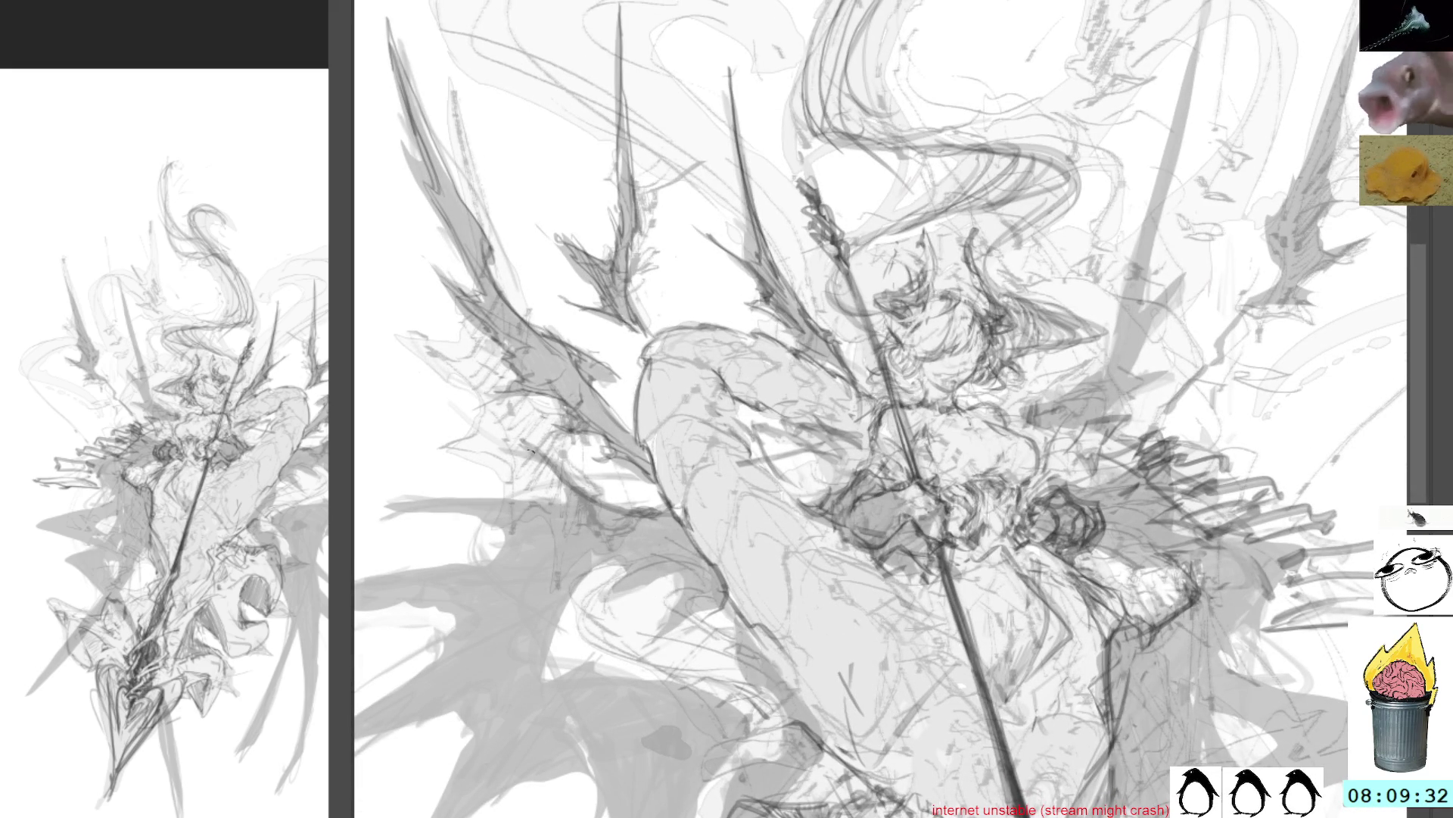
mouse_move(746, 314)
left_mouse_down()
mouse_move(641, 521)
mouse_move(471, 351)
left_mouse_up()
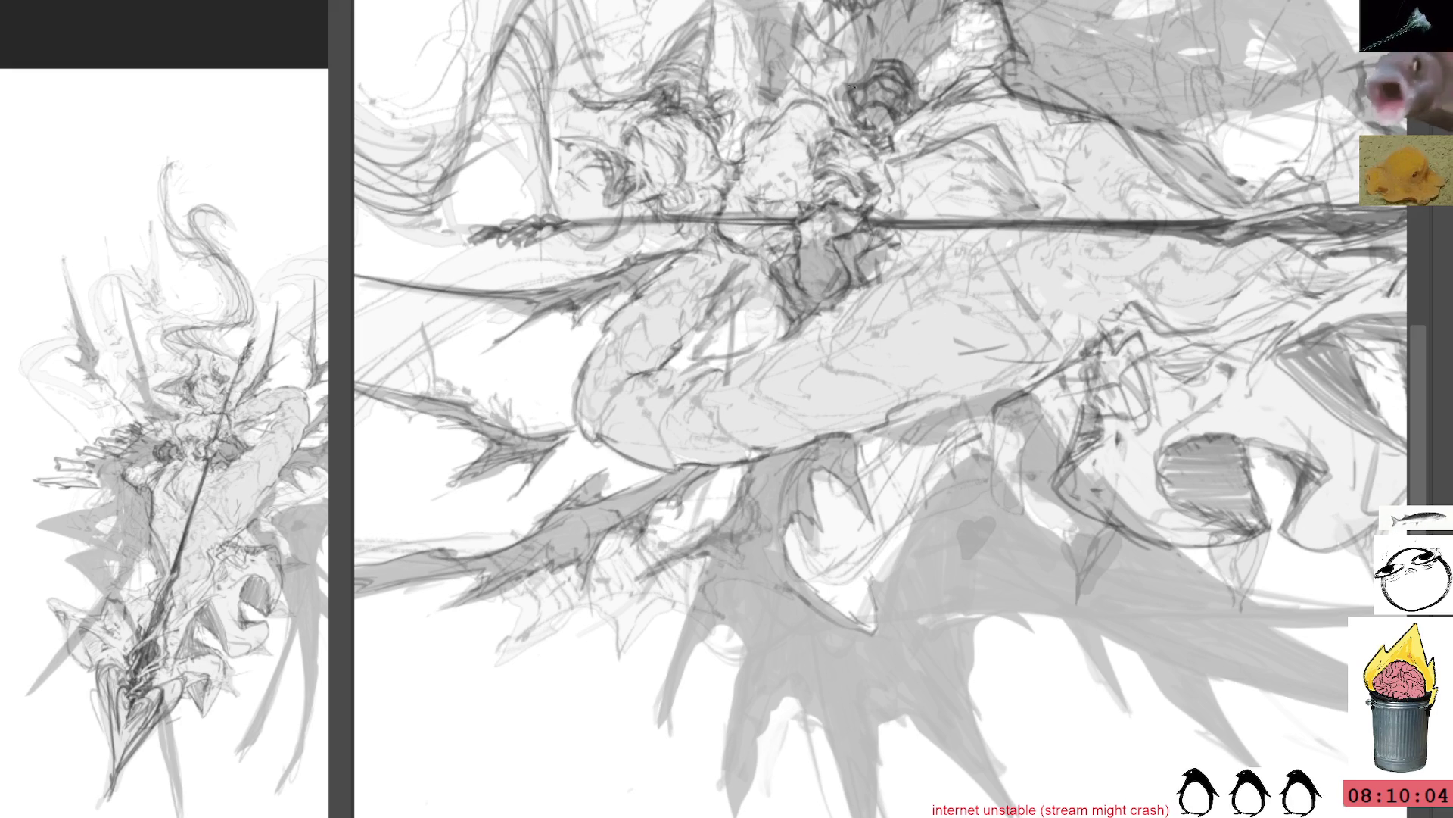
Sharpen the left wing's upper edge with dark jagged spike strokes
left_click_drag(878, 627, 877, 598)
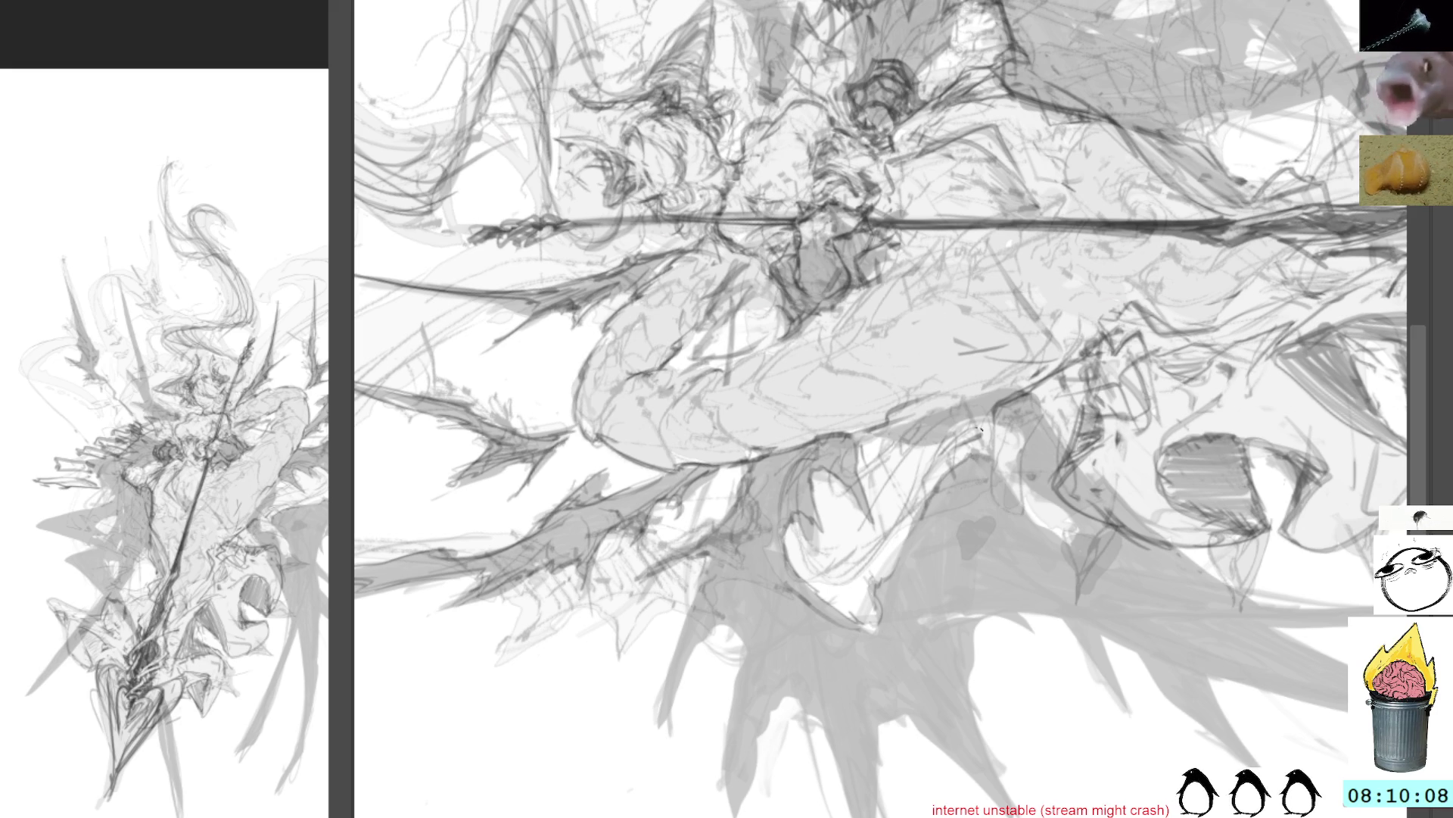
key("5")
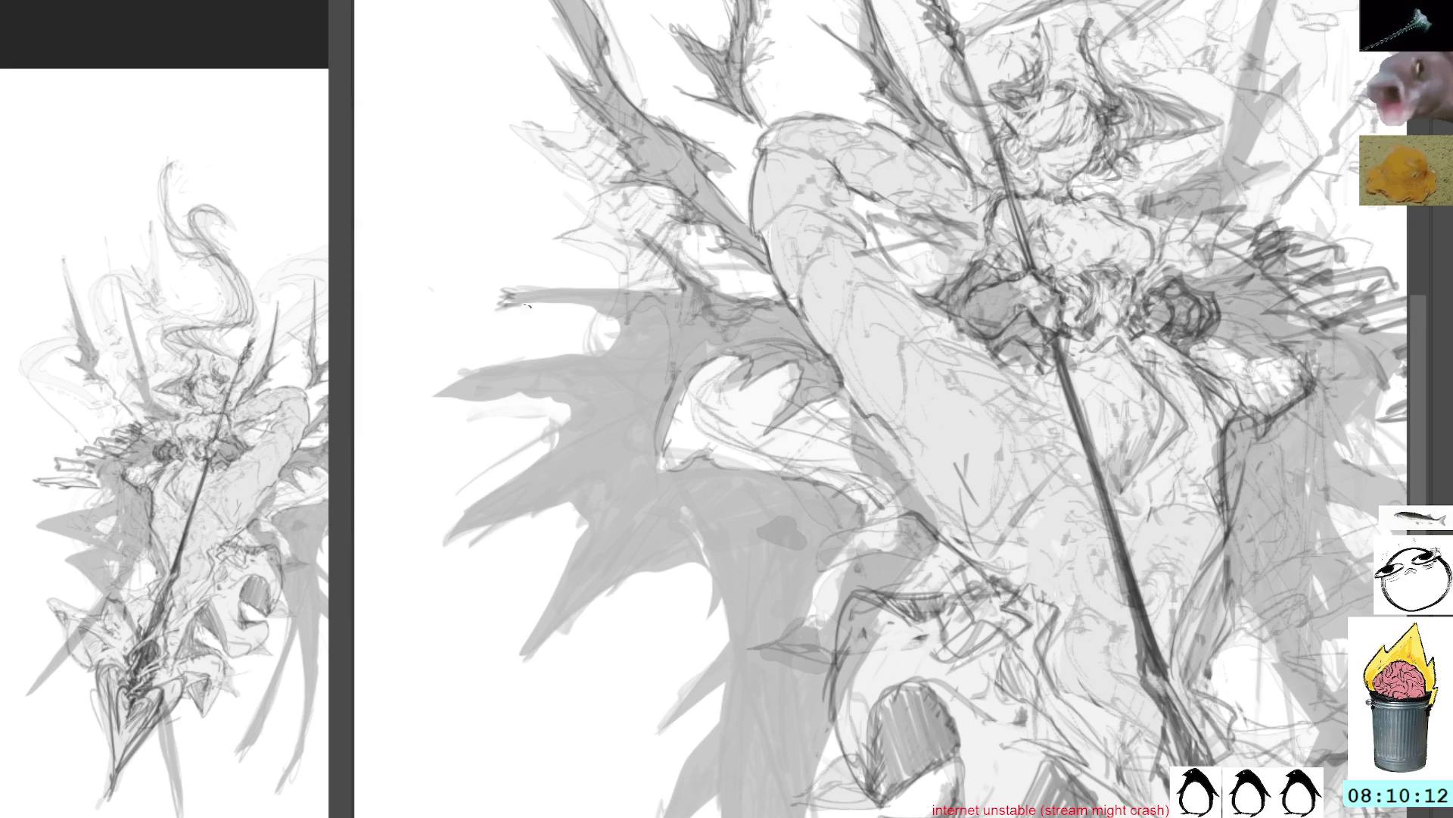
mouse_move(416, 220)
left_mouse_down()
mouse_move(488, 112)
mouse_move(560, 91)
left_mouse_up()
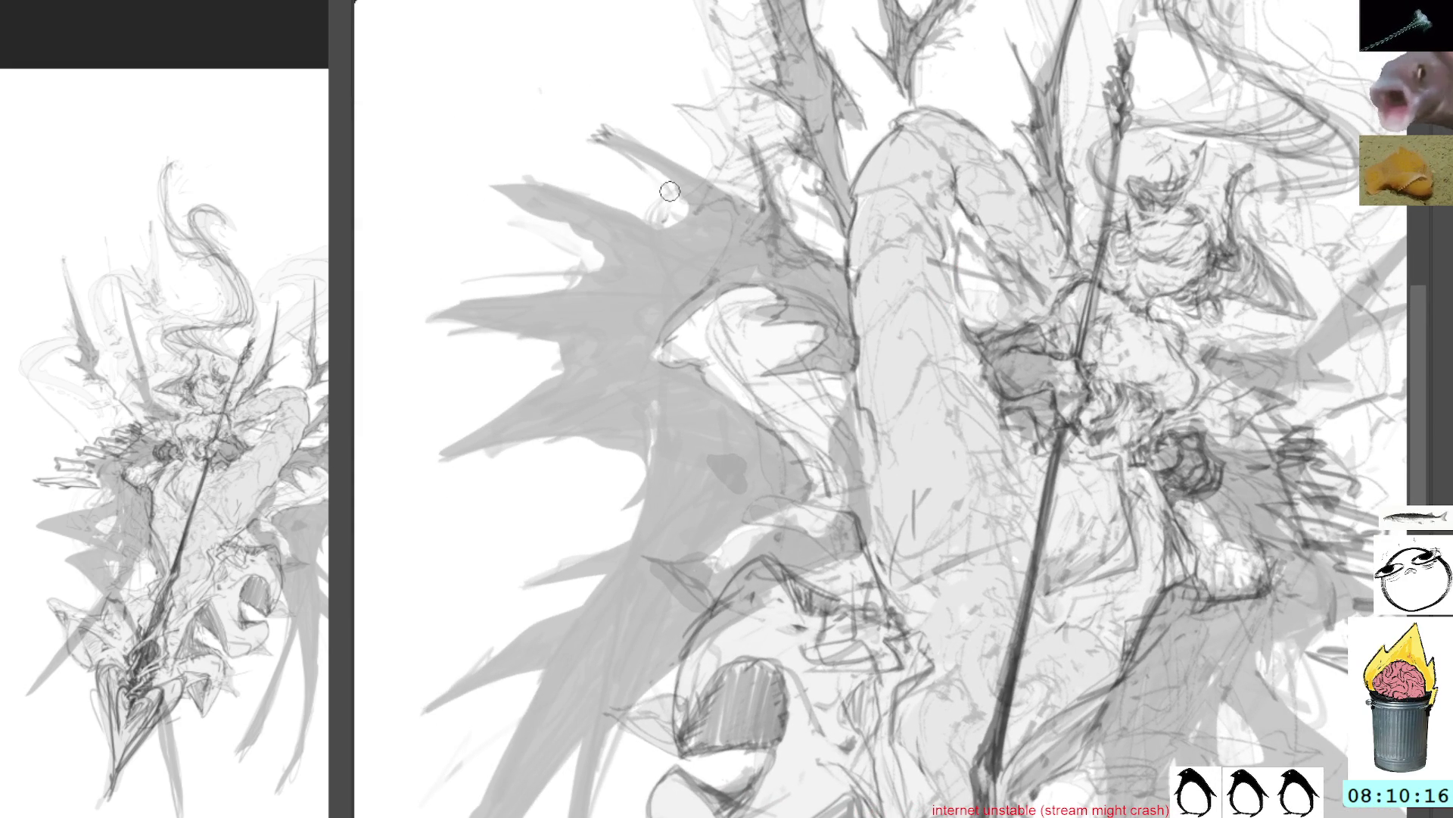
mouse_move(591, 126)
left_mouse_down()
mouse_move(746, 198)
mouse_move(710, 195)
left_mouse_up()
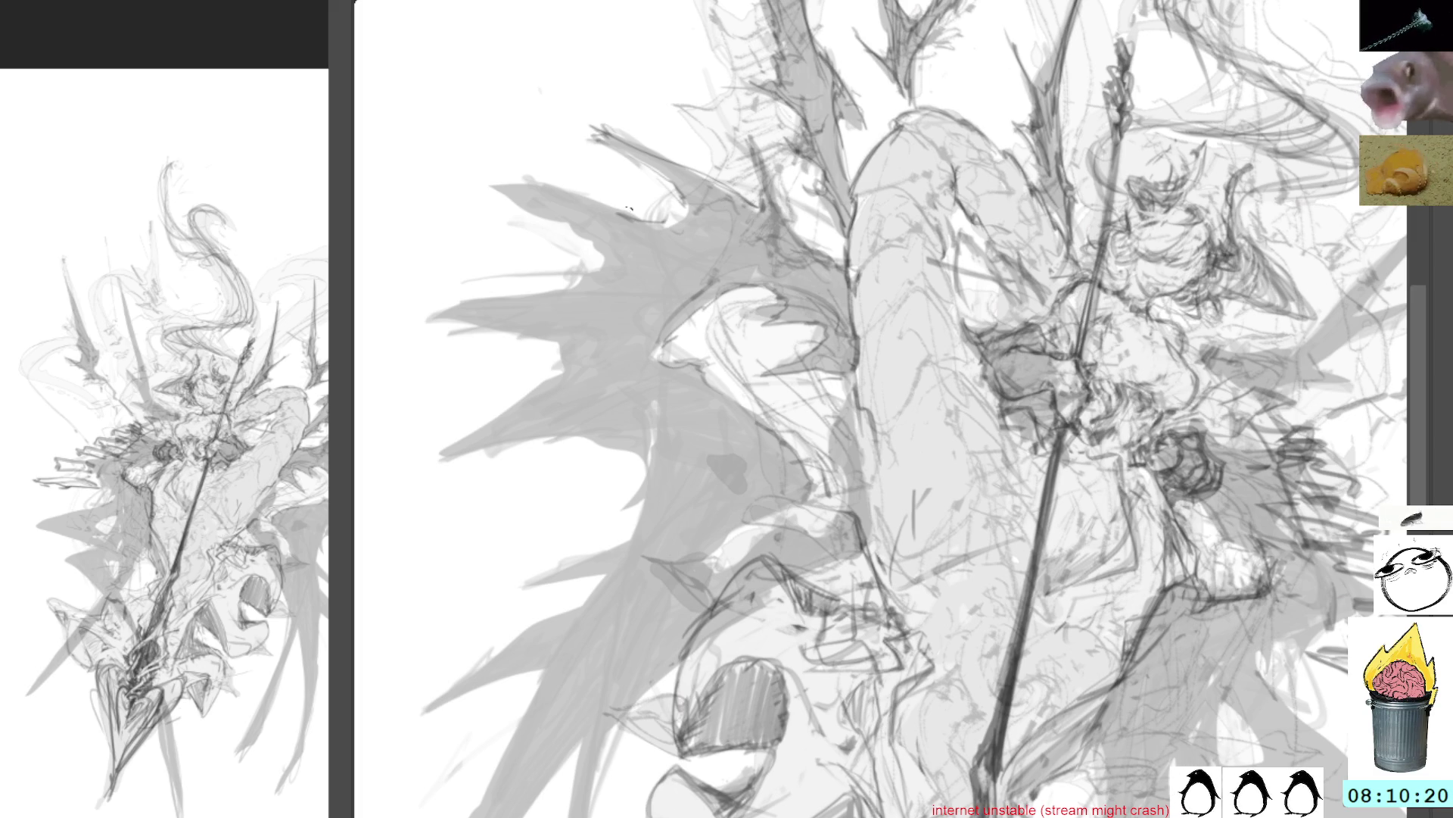
left_click_drag(644, 221, 532, 193)
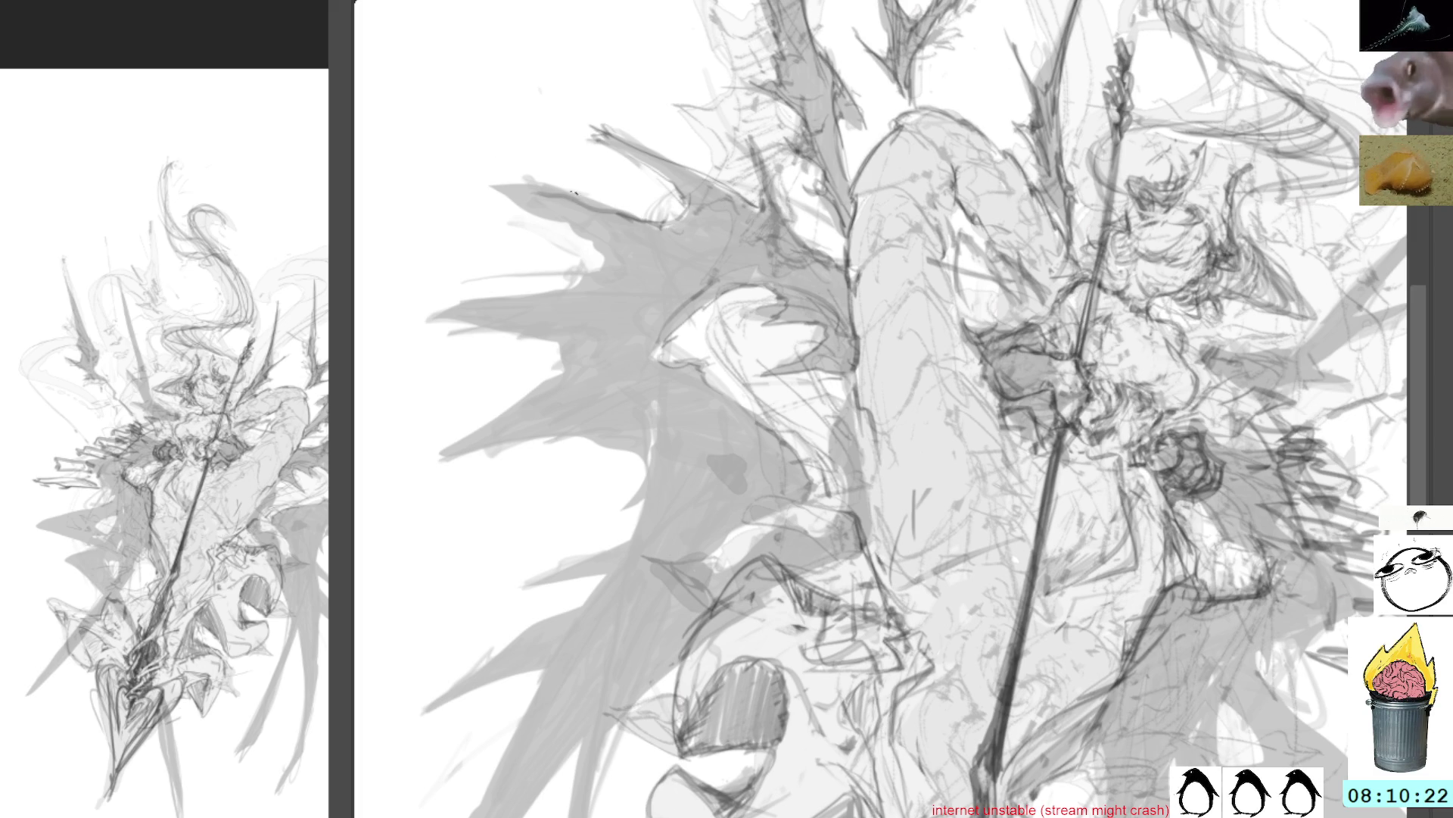
mouse_move(595, 247)
left_mouse_down()
mouse_move(602, 265)
mouse_move(558, 289)
left_mouse_up()
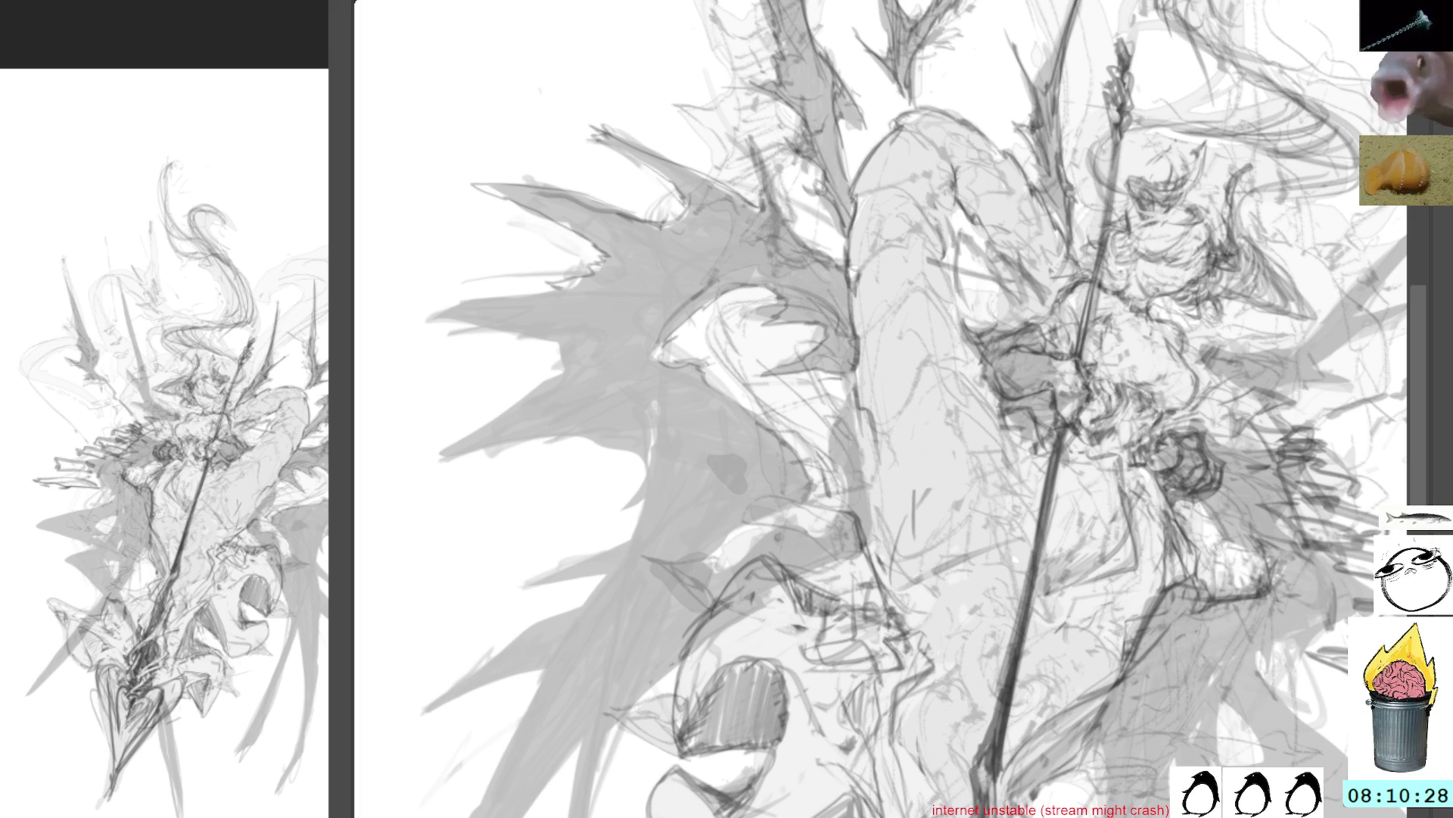
Sketch dark lines into the spikes beneath the figure's leg, then return the view upright
key("4")
key("4")
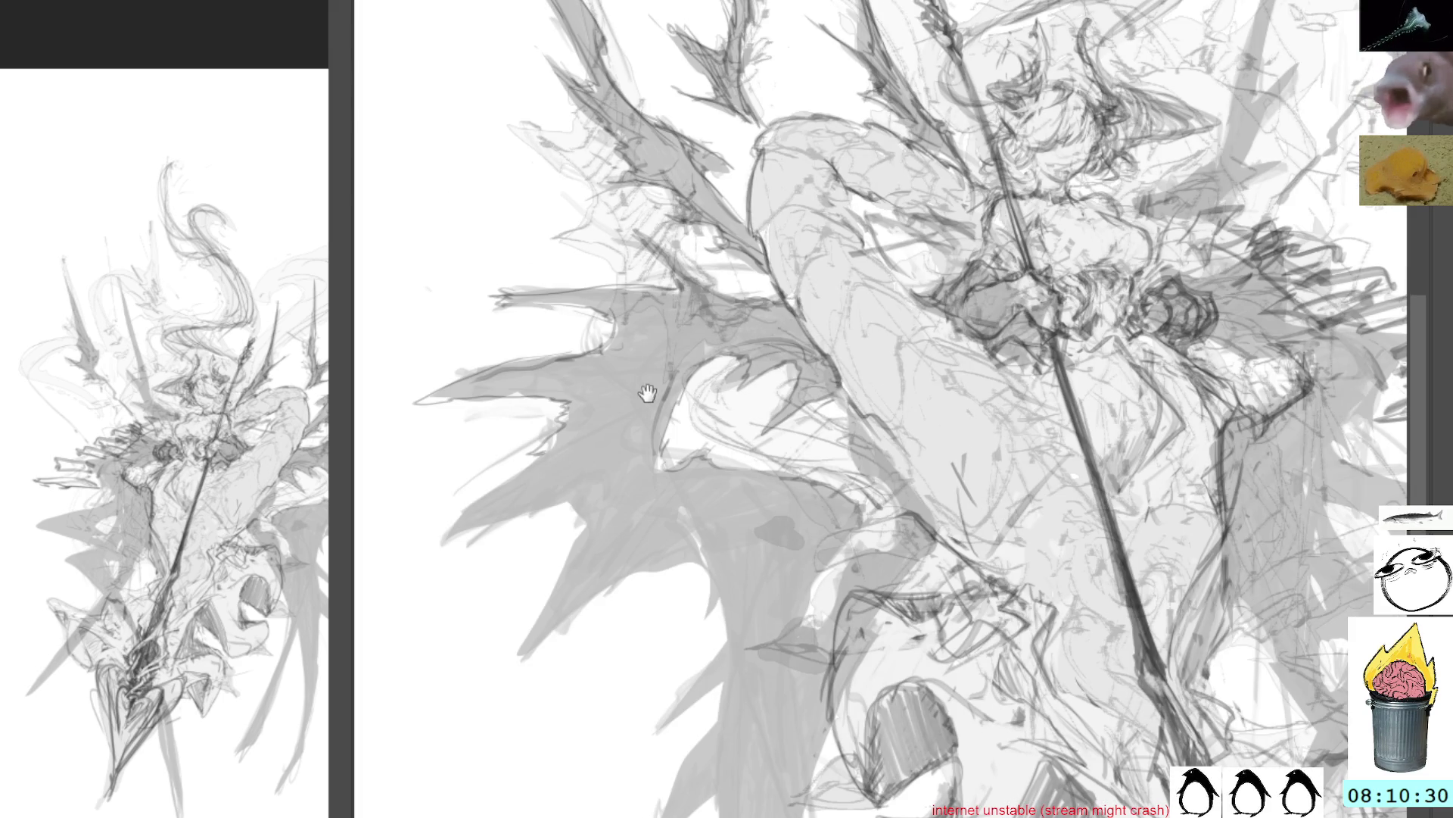
left_click_drag(645, 391, 757, 371)
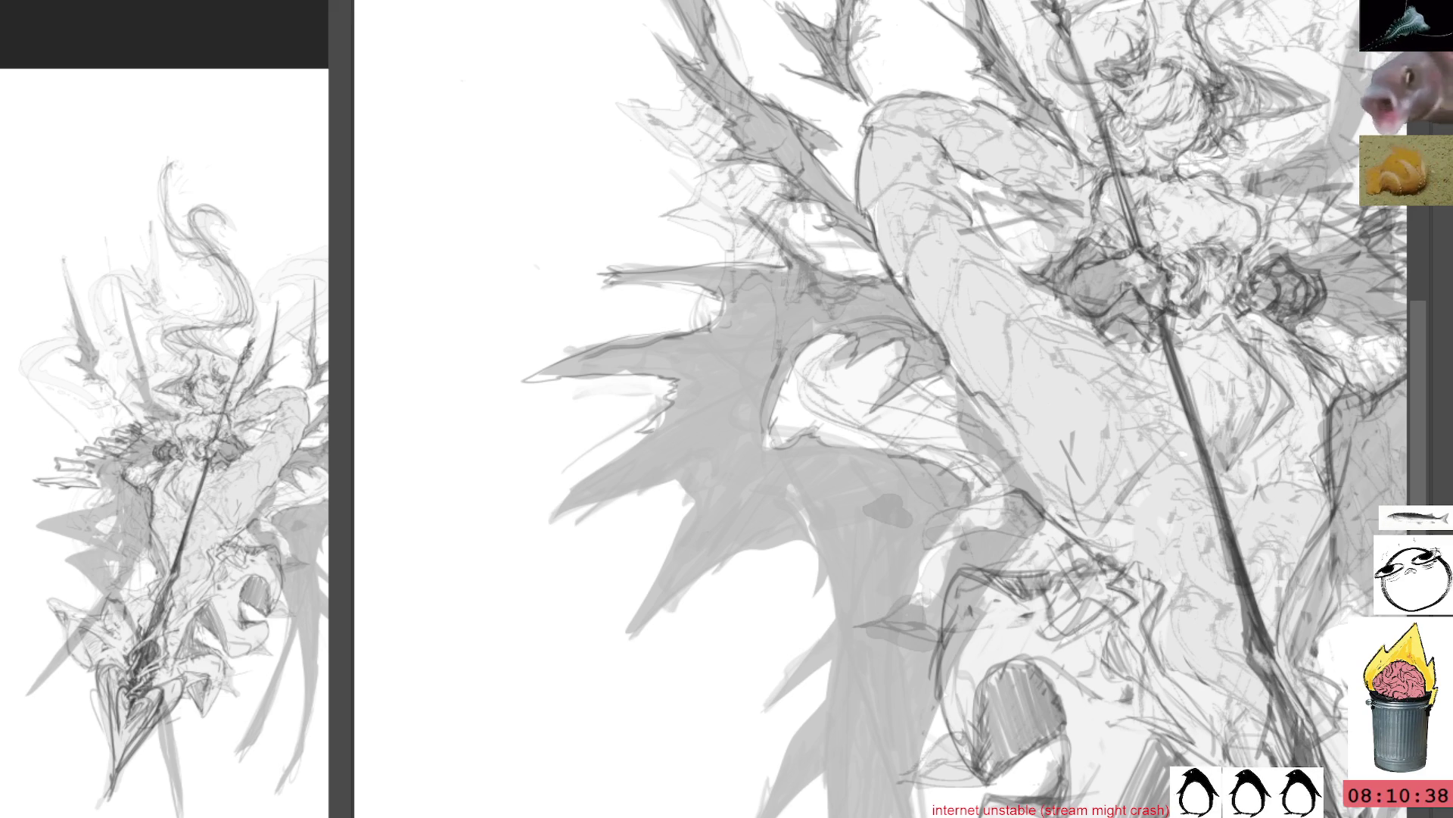
left_click_drag(984, 244, 748, 428)
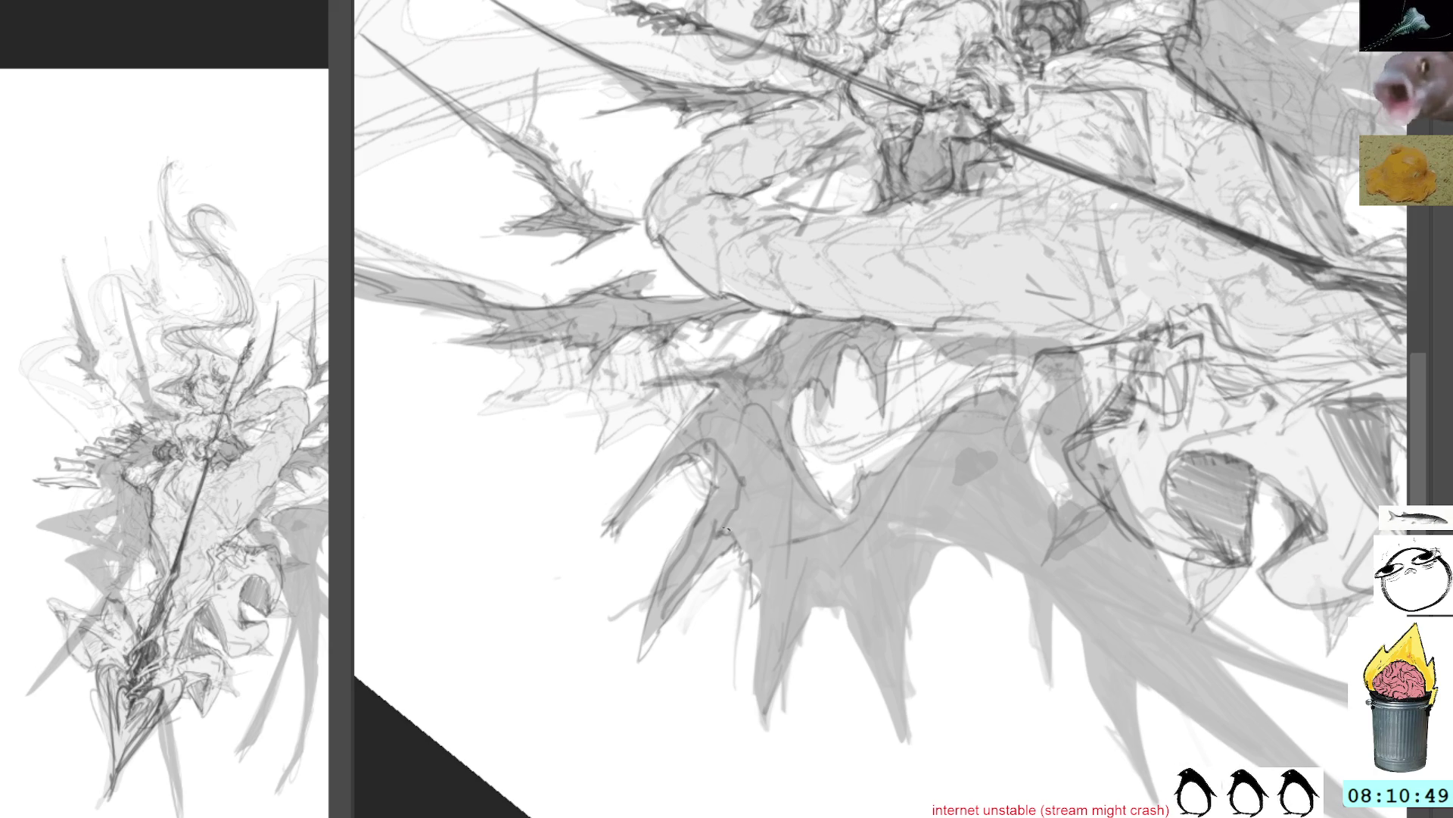
mouse_move(759, 570)
left_mouse_down()
mouse_move(748, 711)
mouse_move(814, 606)
mouse_move(861, 584)
mouse_move(821, 693)
mouse_move(919, 583)
mouse_move(901, 673)
mouse_move(888, 679)
mouse_move(943, 556)
mouse_move(975, 542)
left_mouse_up()
mouse_move(1009, 409)
left_mouse_down()
mouse_move(1095, 555)
mouse_move(1095, 496)
left_mouse_up()
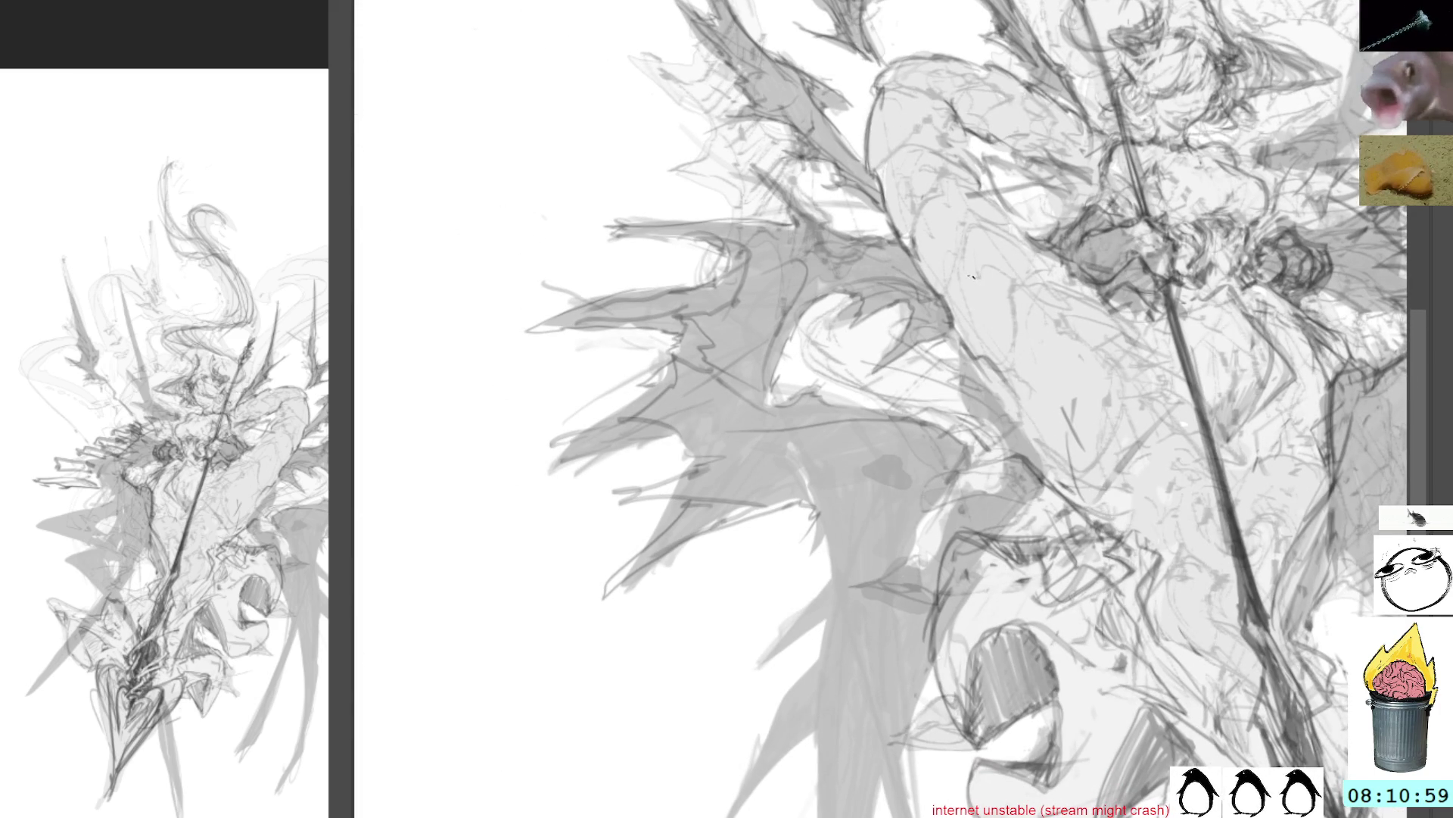